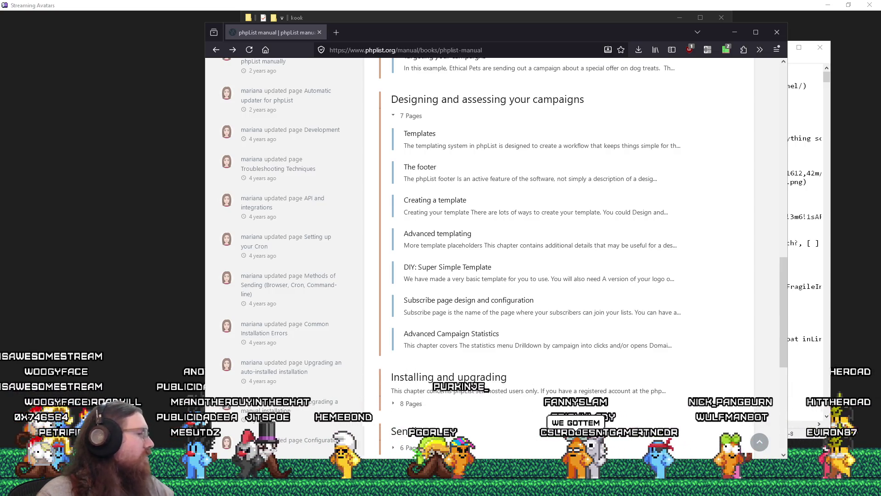
Browse the open windows without switching, then switch to the Unofficial Quake 3 Map Specs window
mouse_move(441, 488)
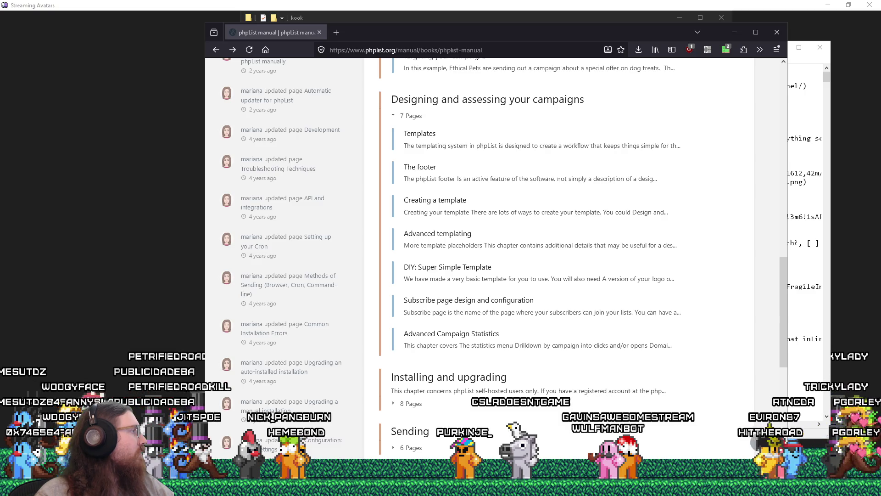
key(alt+Tab)
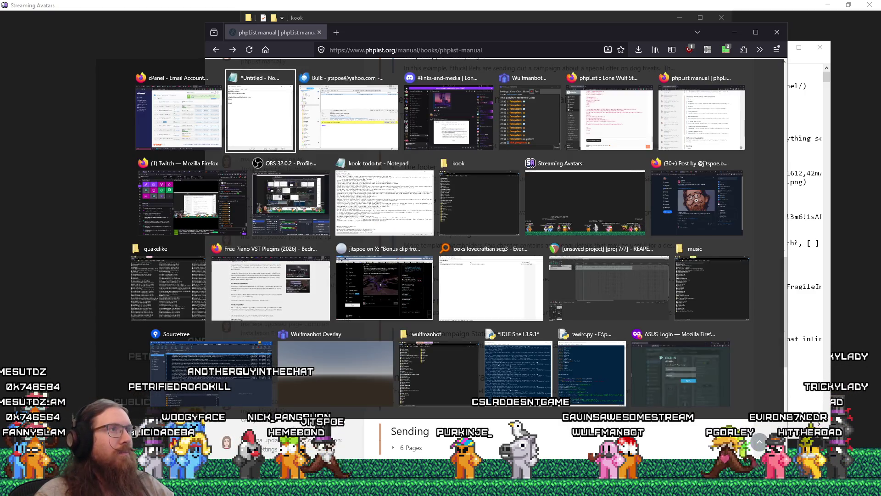
key(Tab)
key(Tab)
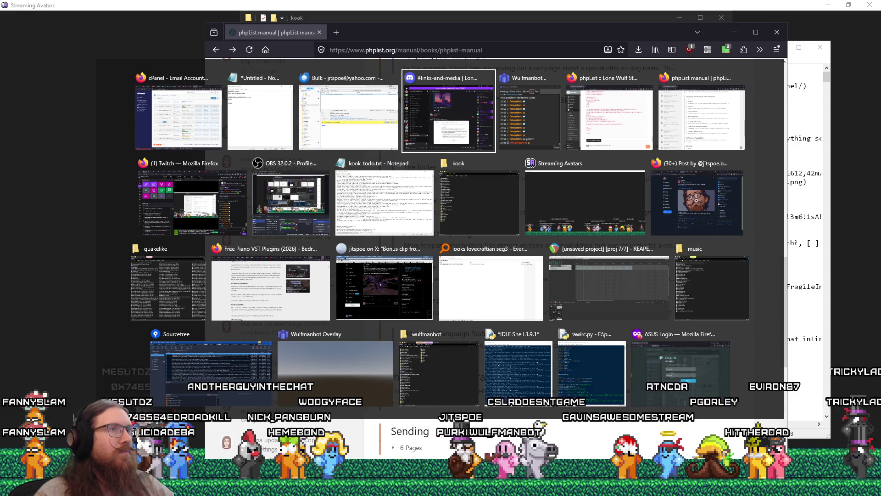
key(Escape)
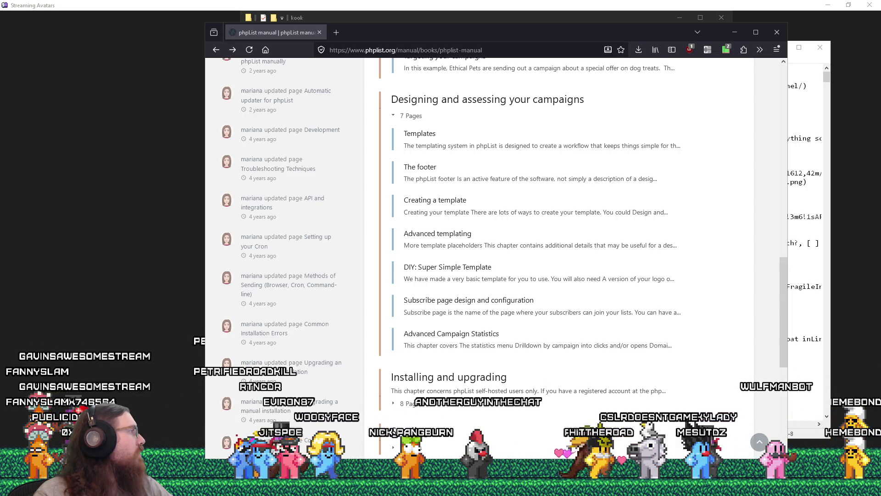
key(alt+Tab)
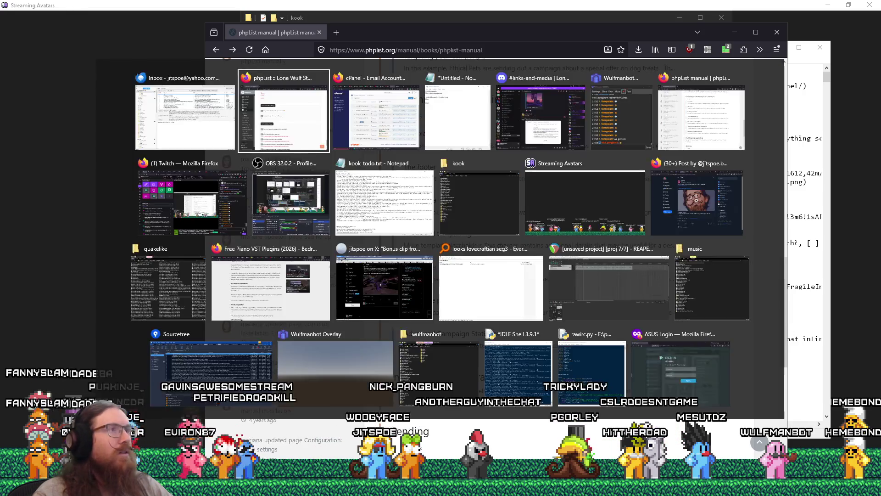
key(Escape)
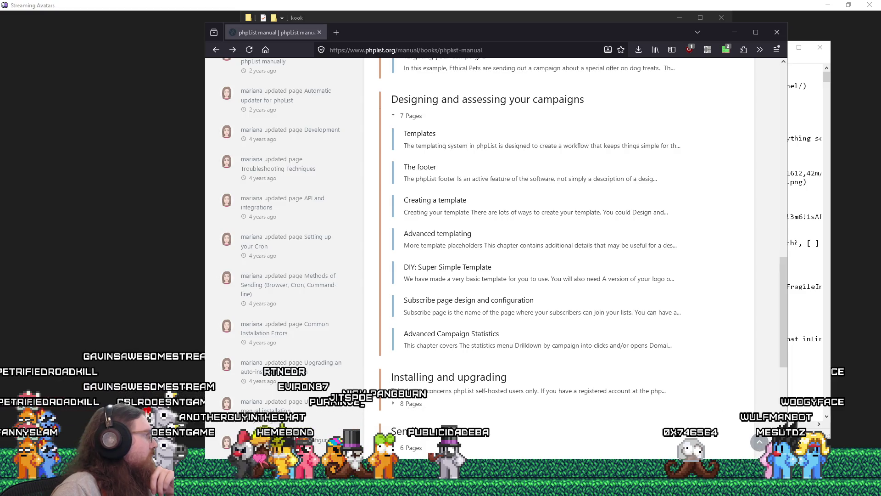
key(alt+Tab)
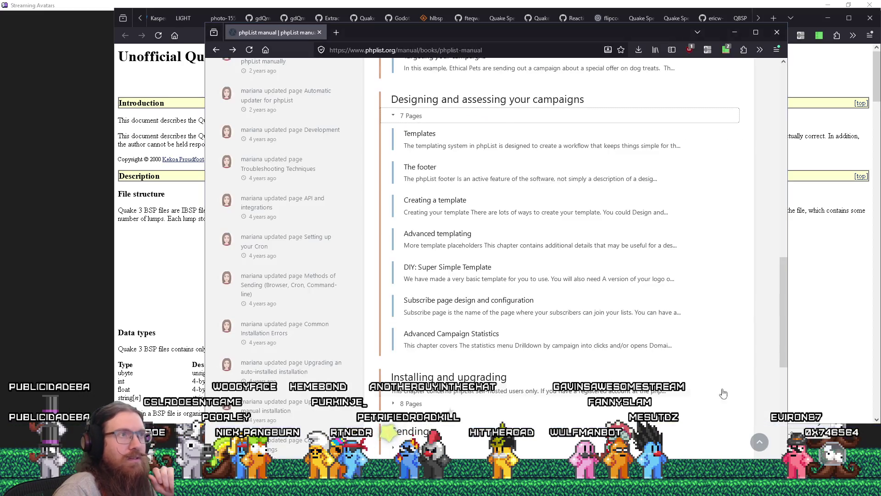
From the phpList manual window, search DuckDuckGo for 'matamo' in a new tab
click(578, 438)
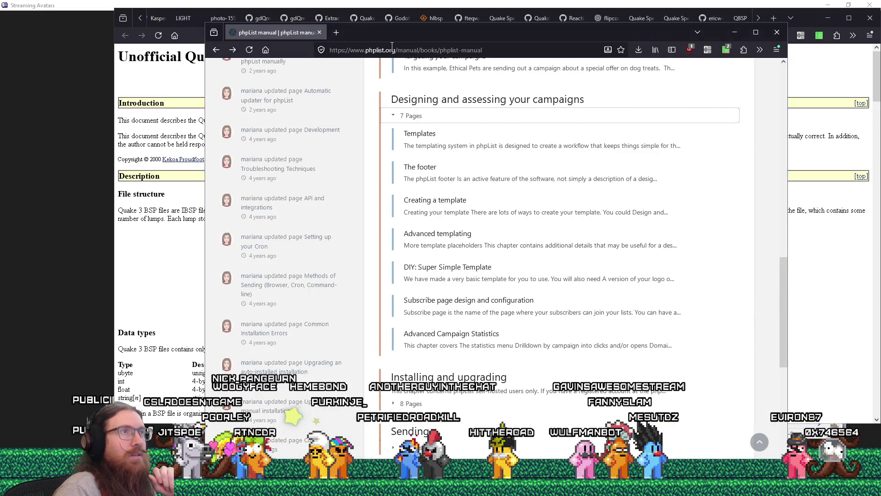
click(338, 37)
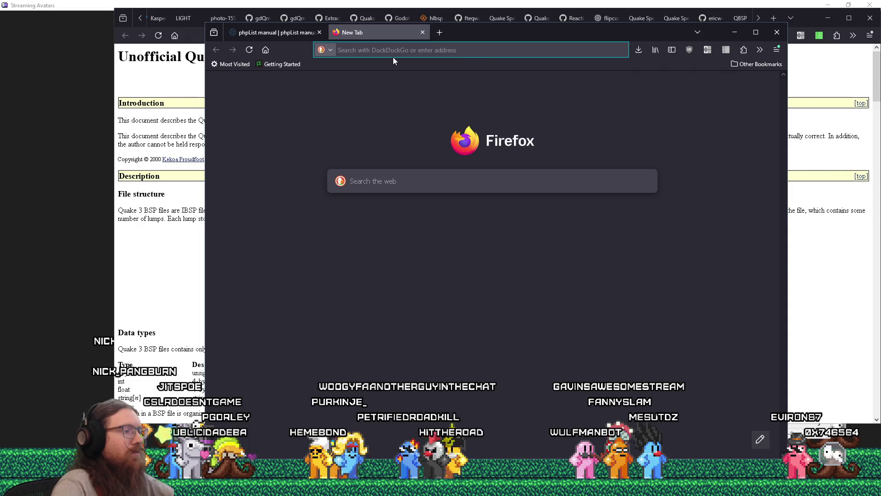
text(matamo)
key(Return)
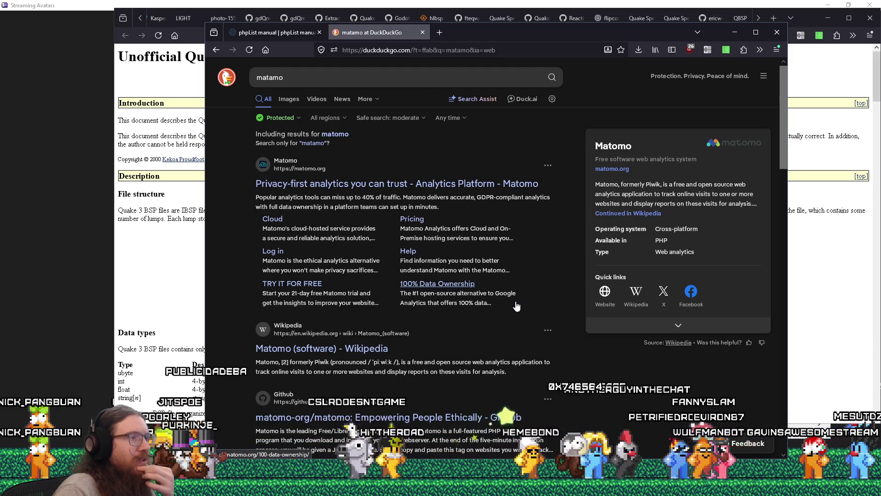
scroll(516, 305, down, 2)
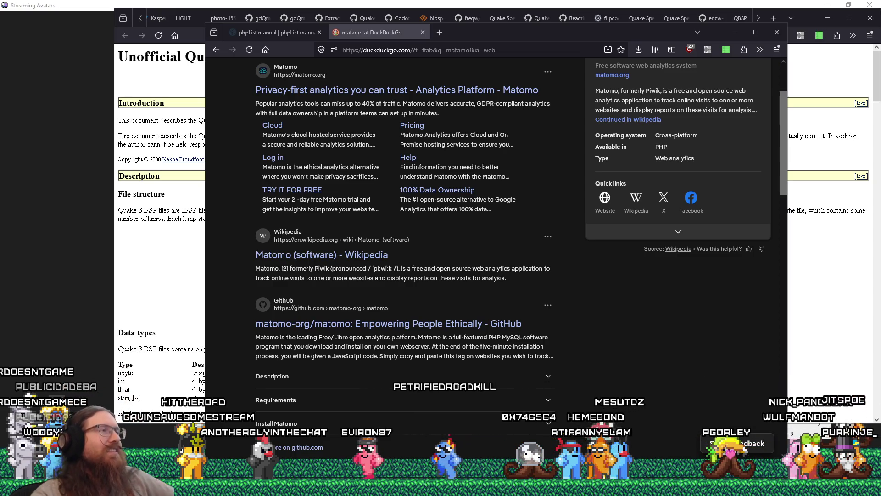
Close the DuckDuckGo 'matomo' results tab to land back on the phpList manual
click(422, 32)
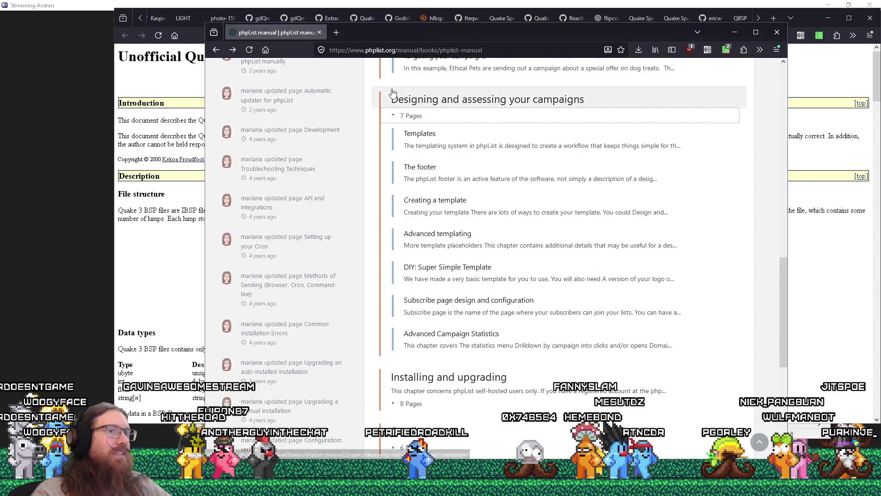
Scroll the manual's contents down to the Sending chapter's 'Sending plain text' page
scroll(512, 281, down, 2)
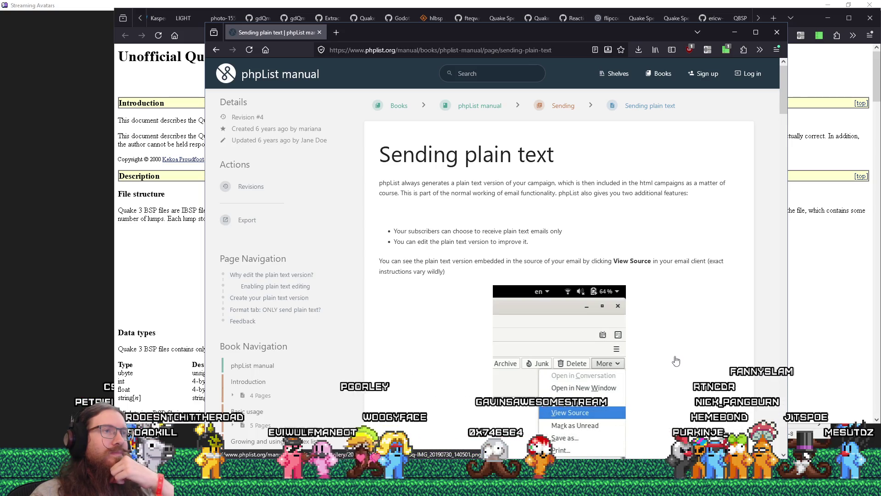
scroll(676, 361, down, 1)
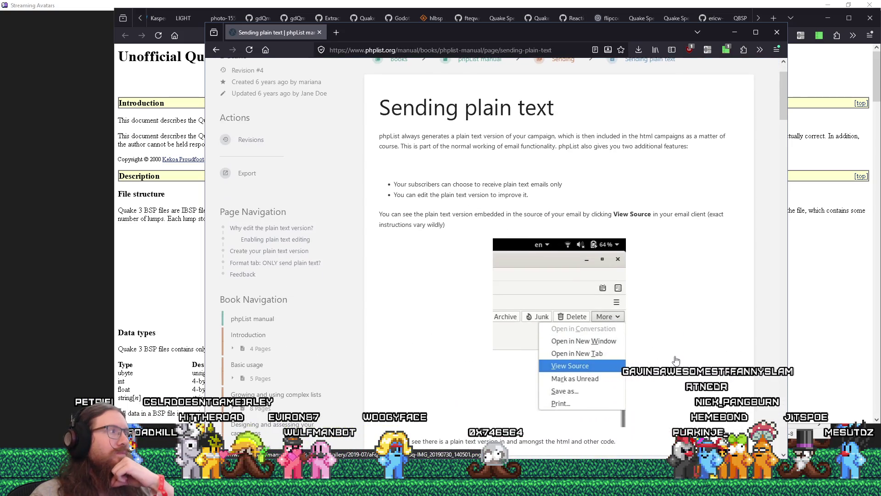
Scroll down the 'Sending plain text' page until the plain-text email example is visible
scroll(676, 361, down, 1)
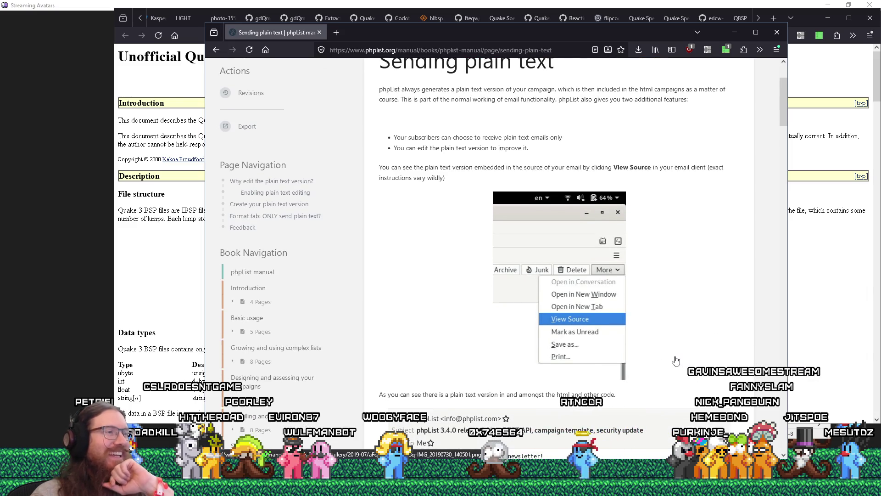
scroll(676, 360, down, 2)
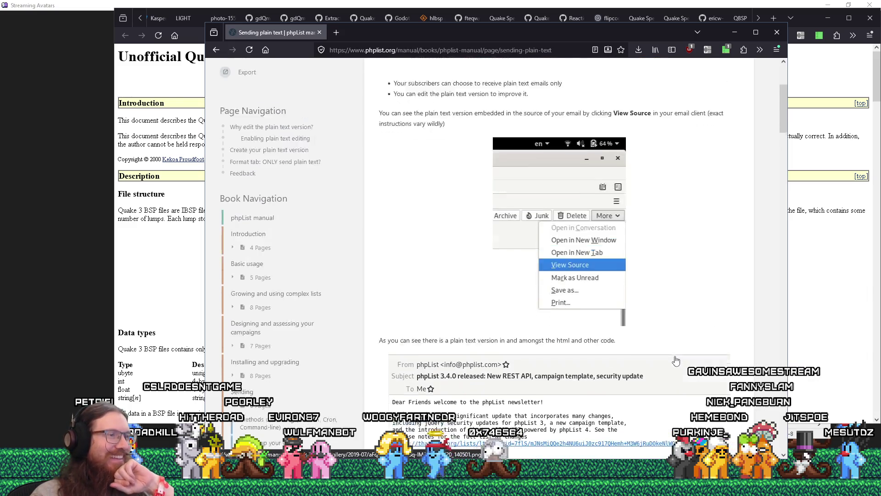
scroll(676, 361, down, 3)
scroll(676, 360, down, 1)
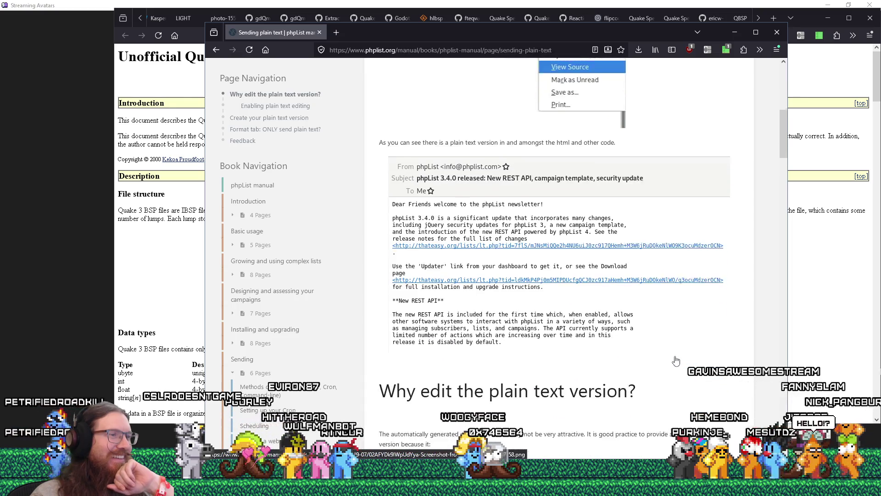
scroll(676, 361, down, 1)
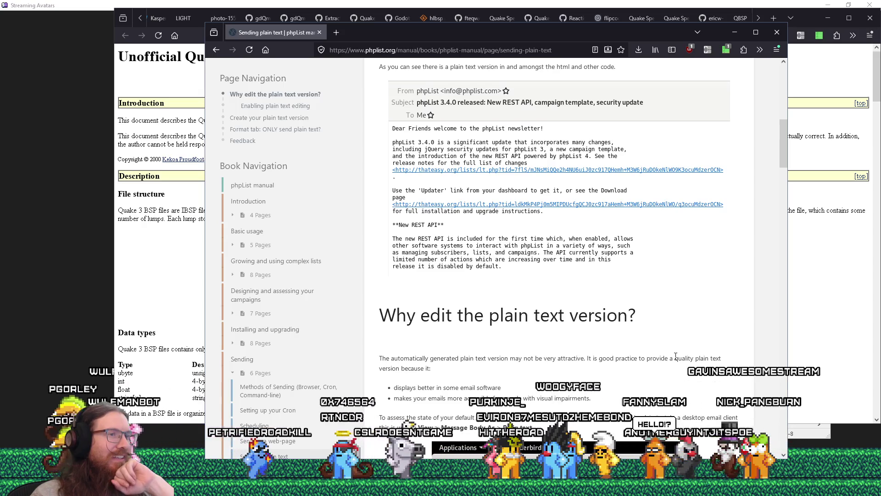
scroll(675, 356, down, 6)
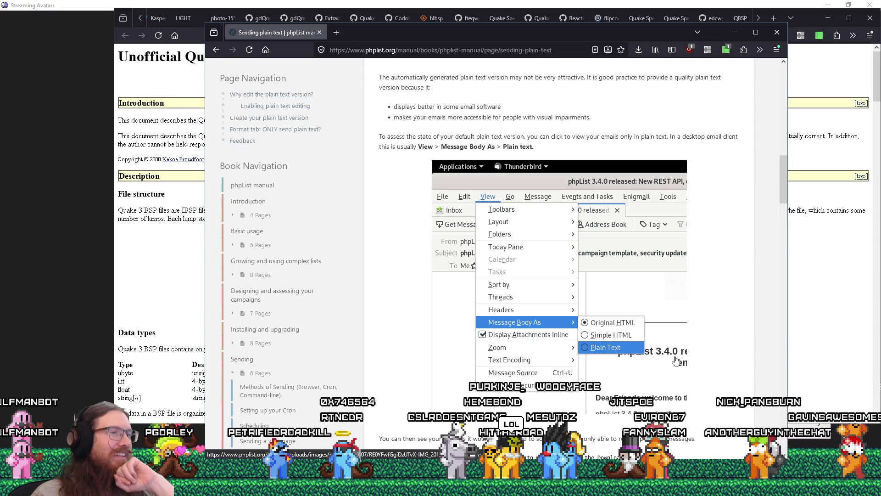
scroll(676, 360, down, 2)
scroll(677, 361, down, 2)
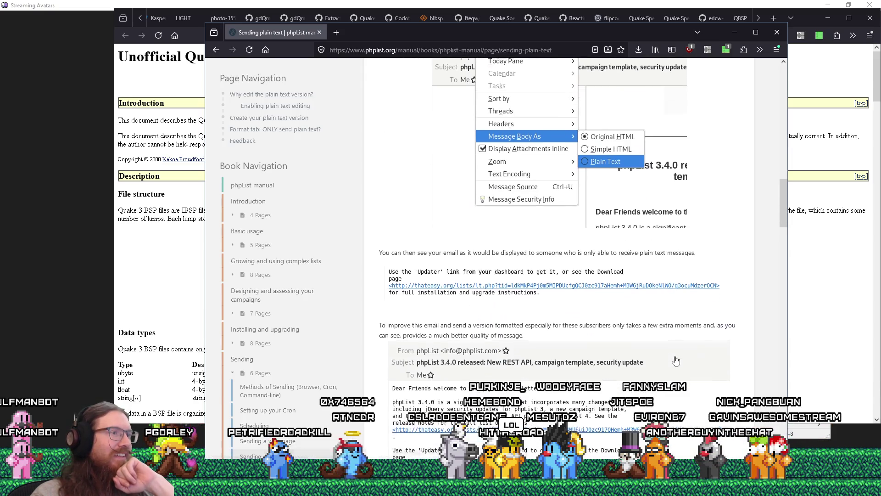
scroll(676, 361, down, 3)
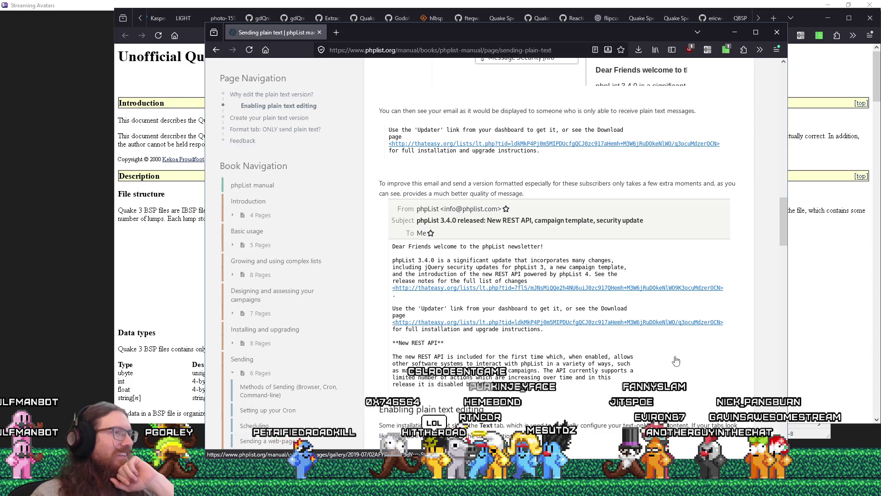
scroll(675, 361, down, 12)
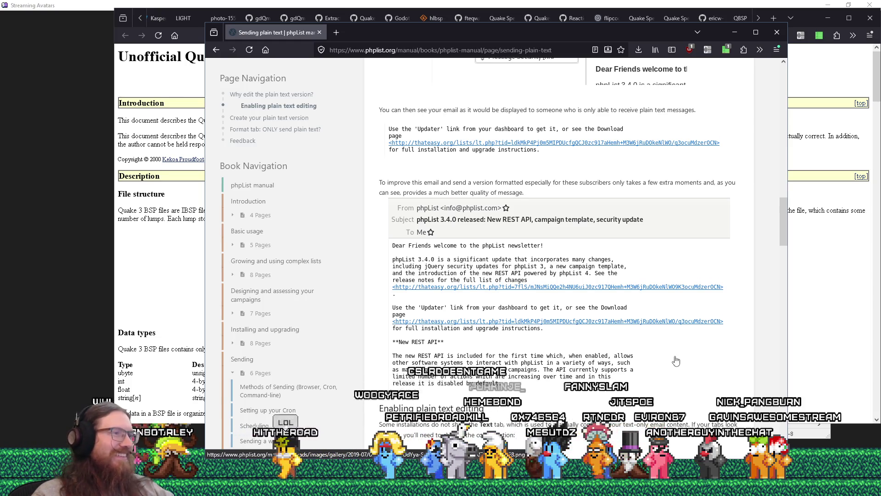
scroll(675, 361, down, 15)
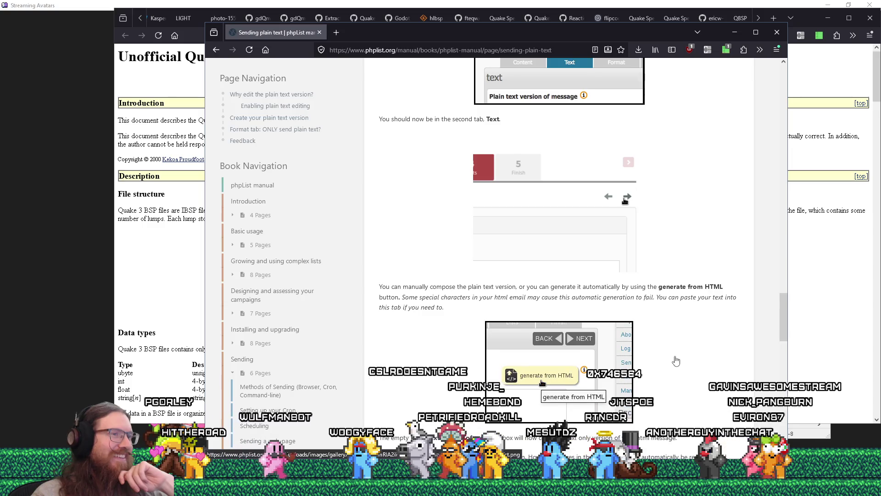
scroll(675, 360, down, 8)
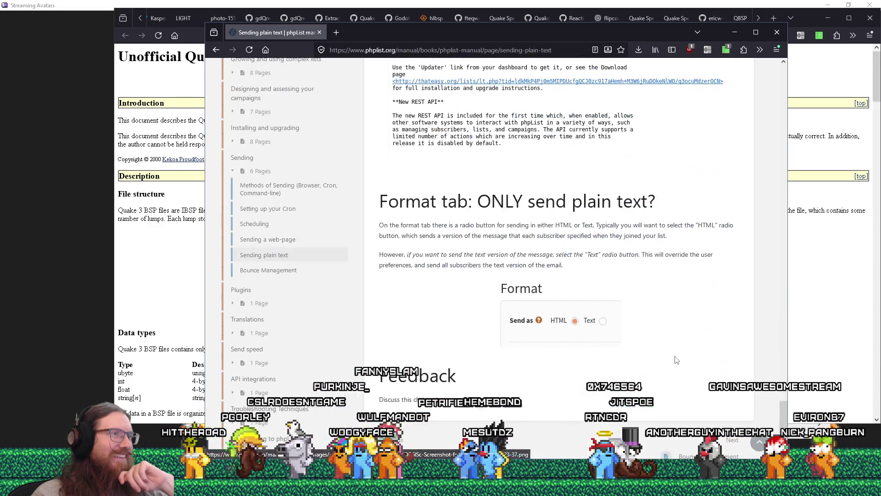
scroll(676, 361, up, 5)
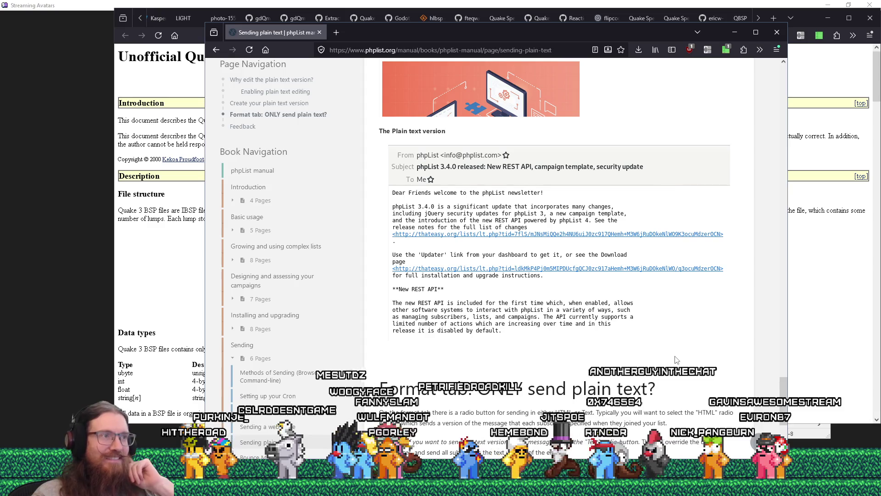
scroll(676, 360, down, 3)
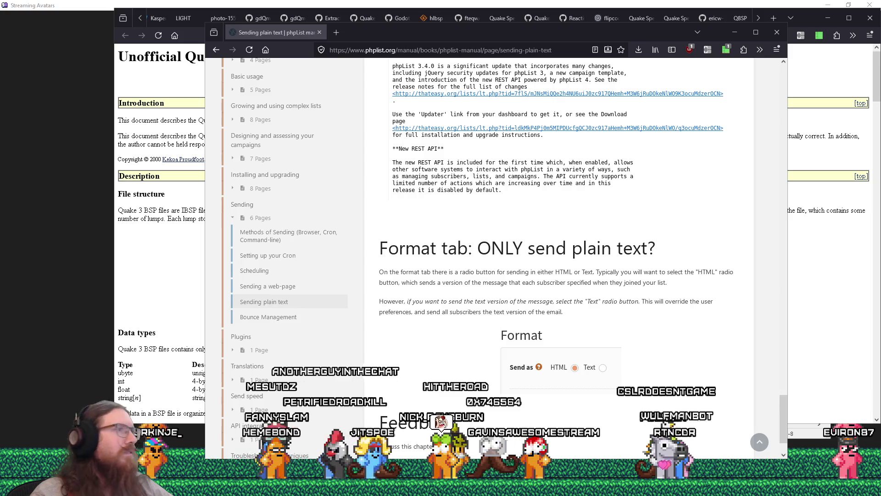
Bring up the Alt+Tab overview of all open windows
key(alt+Tab)
key(alt+Tab)
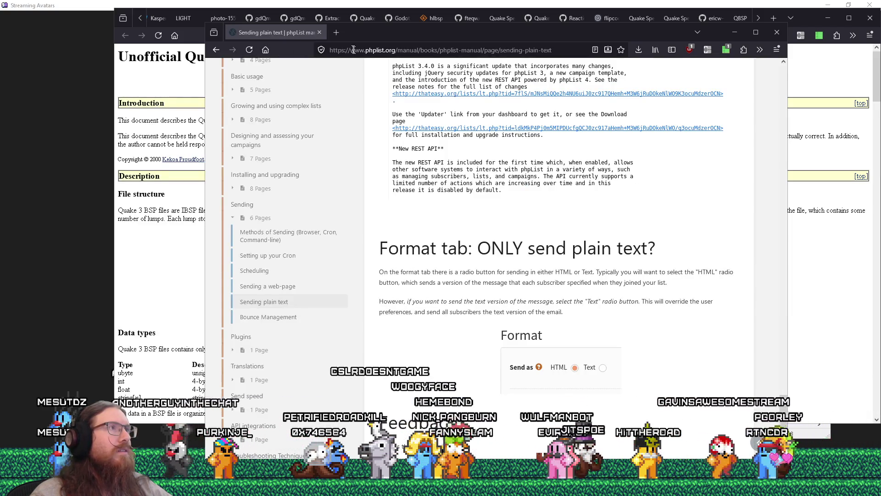
Go to lonewulfstudio.com/mailinglist/ in a new tab and open 'Subscribe to our Newsletters'
key(ctrl+t)
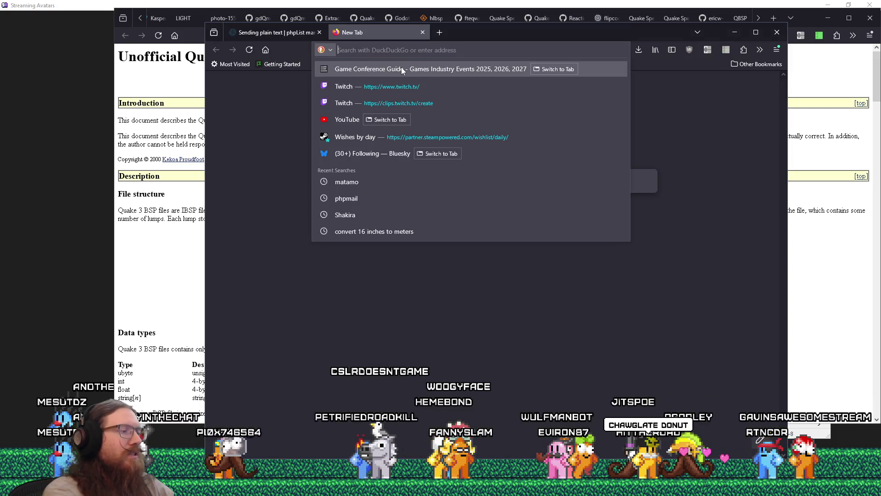
text(lonewulfstudio.com/)
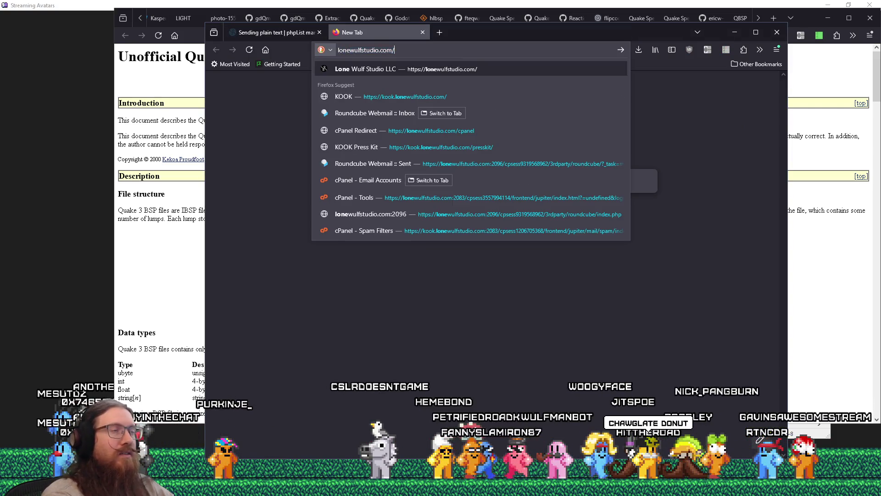
text(mail)
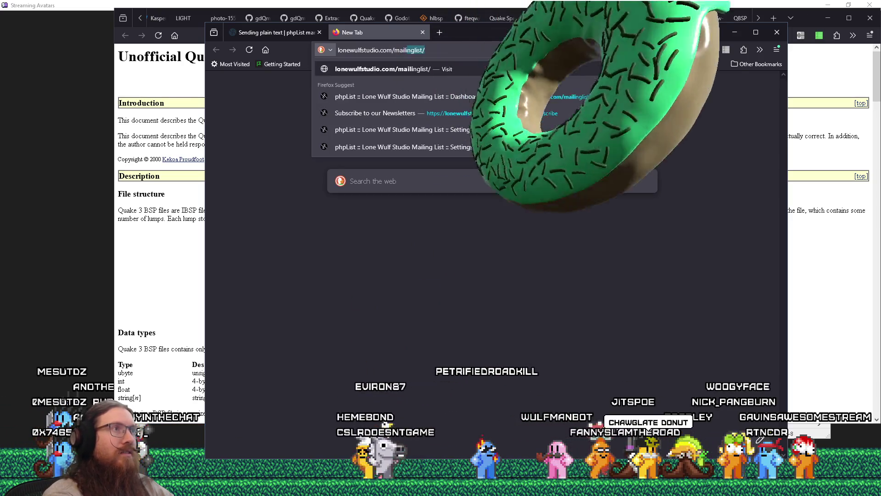
key(Return)
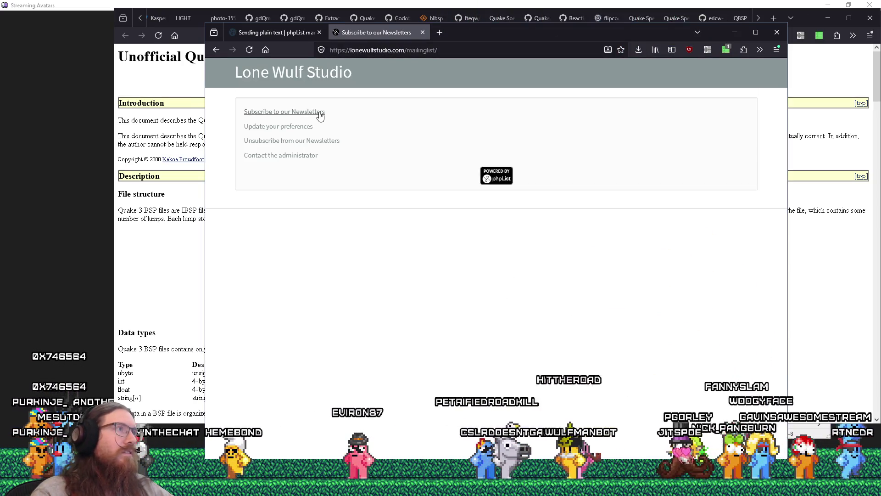
click(320, 114)
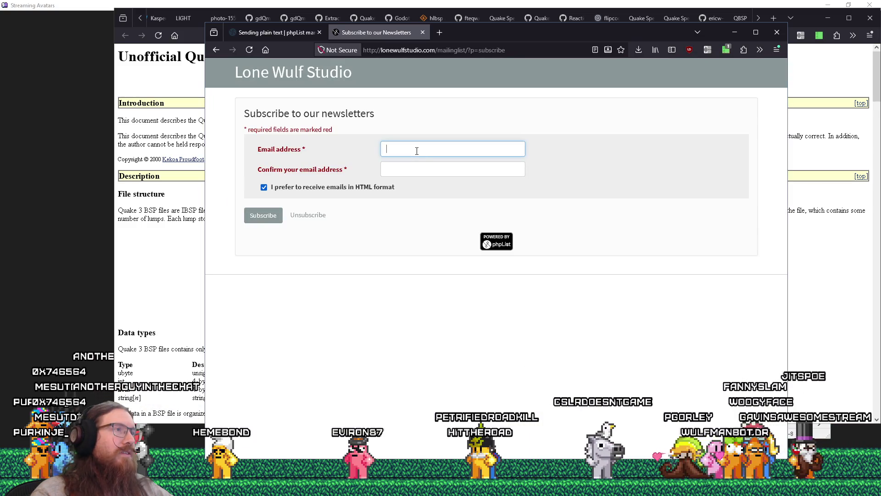
Fill the email and confirm-email fields with the test address, using autocomplete for the first
text(ji)
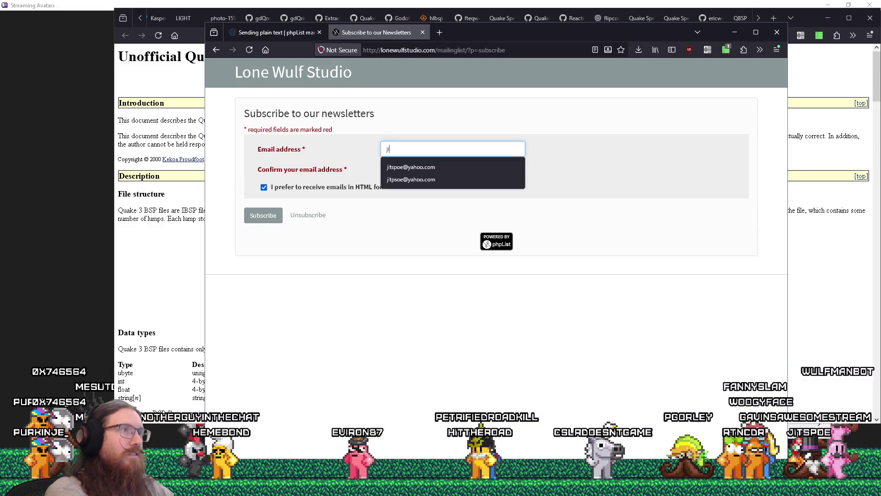
text(.com)
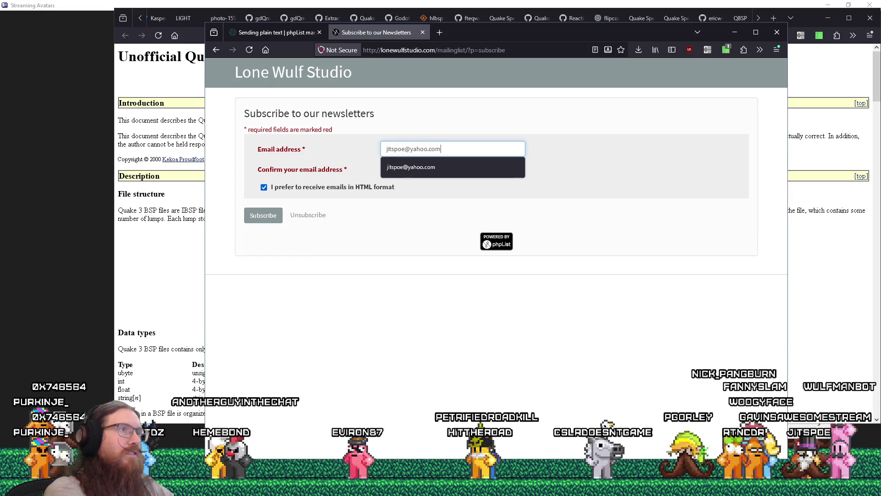
key(Tab)
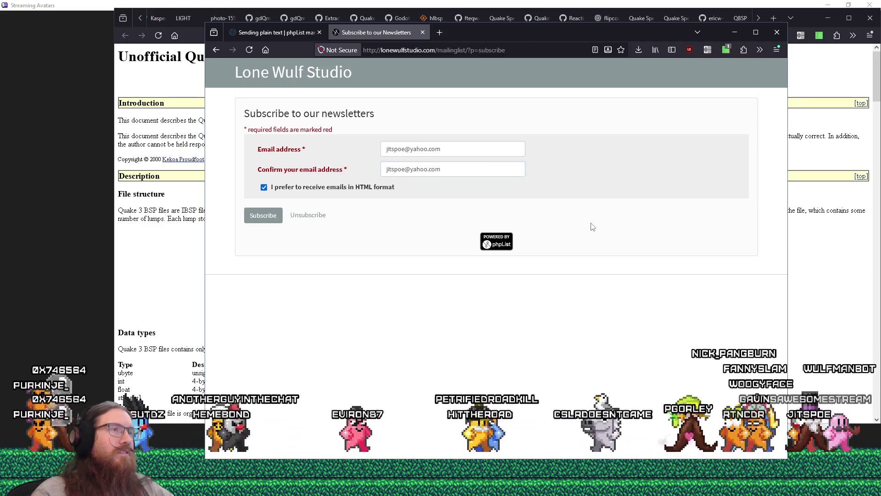
right_click(544, 167)
Inspect the confirm email field, then enlarge the Firefox window and the inspector panel
click(565, 285)
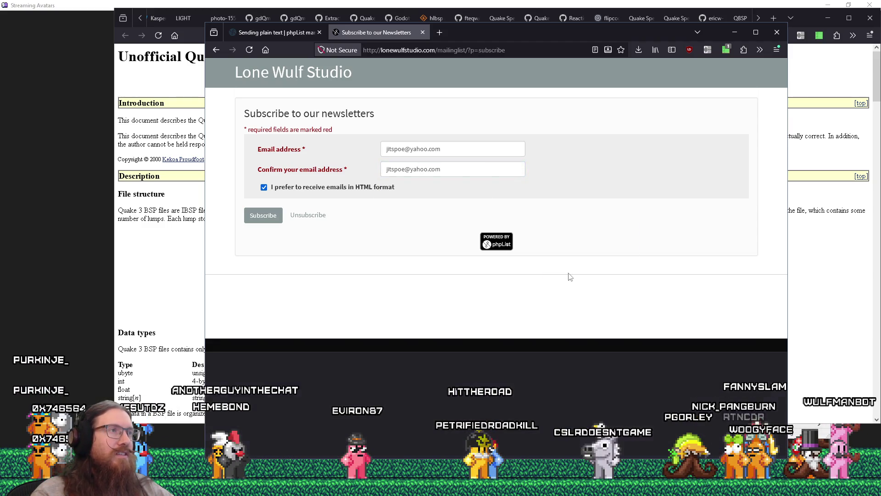
mouse_move(626, 31)
mouse_down()
mouse_move(628, 93)
mouse_move(599, 21)
mouse_up()
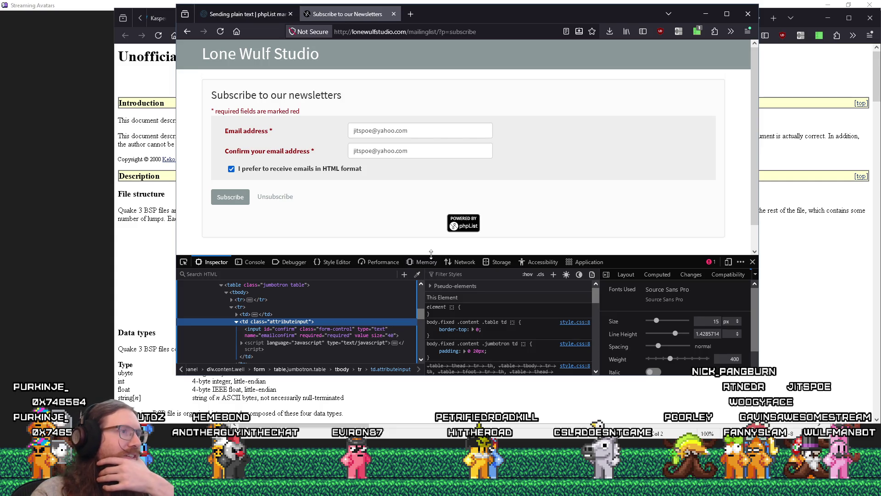
drag(431, 253, 429, 206)
drag(756, 375, 821, 429)
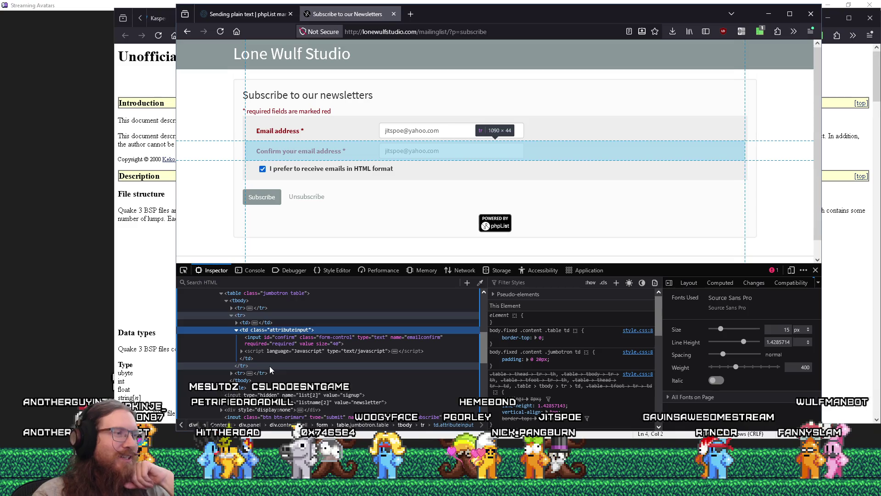
Expand the first form row, its cell and the required div to reveal the label for 'email'
click(241, 350)
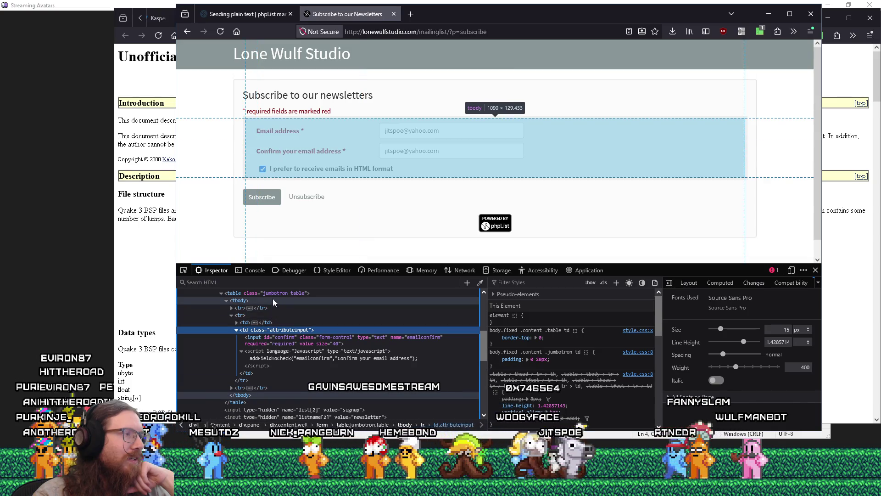
scroll(273, 301, up, 2)
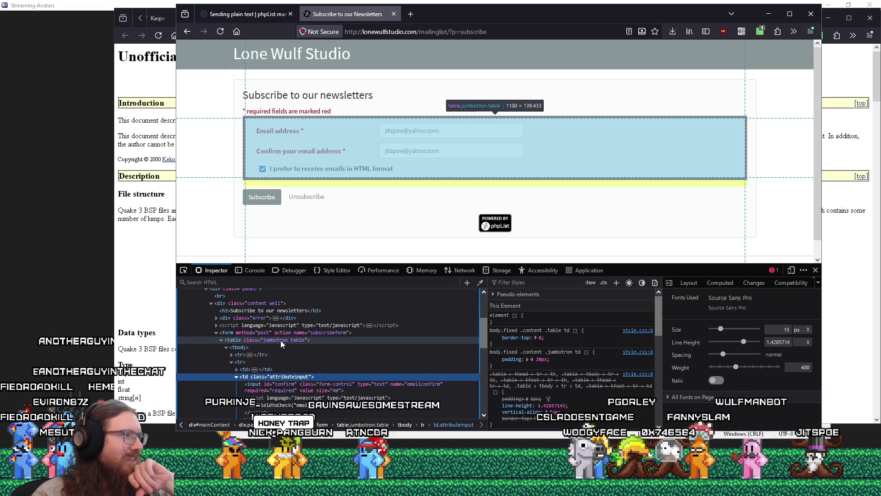
scroll(281, 341, down, 4)
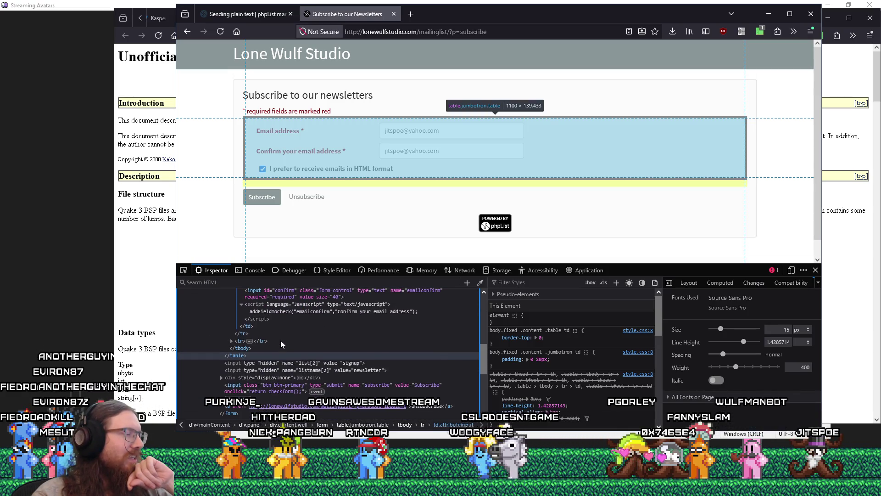
click(232, 341)
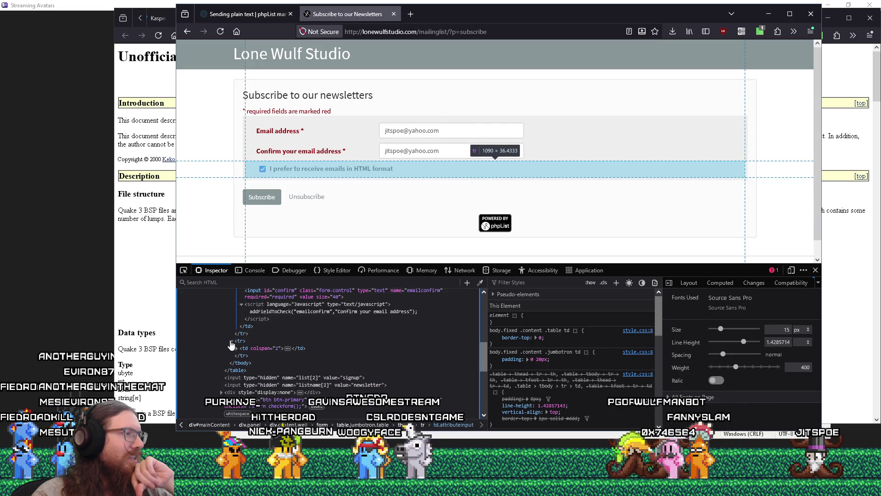
scroll(282, 355, down, 2)
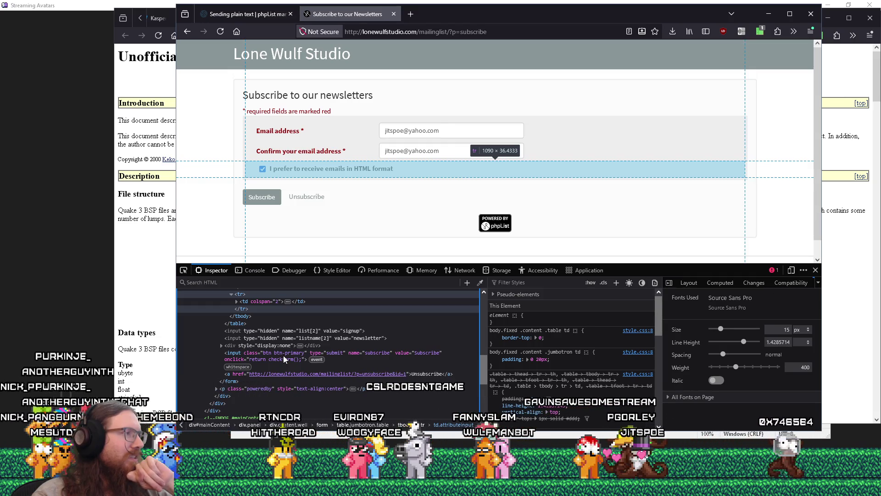
scroll(282, 355, up, 8)
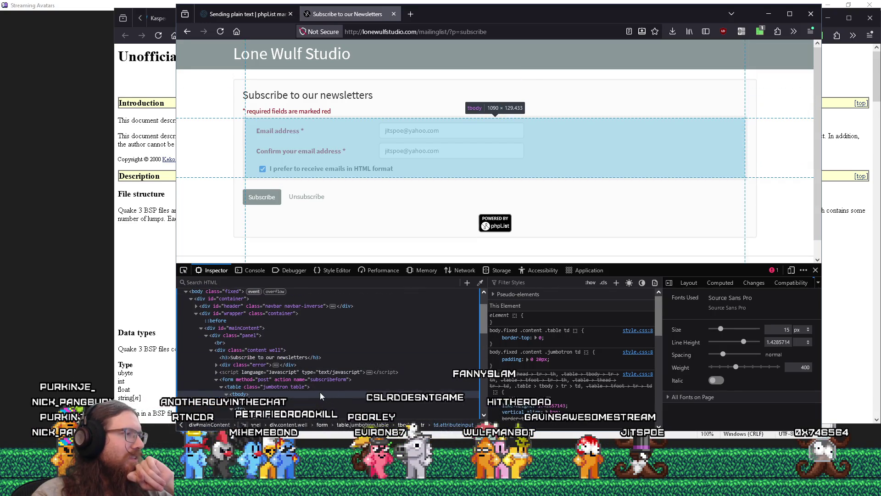
scroll(320, 393, down, 2)
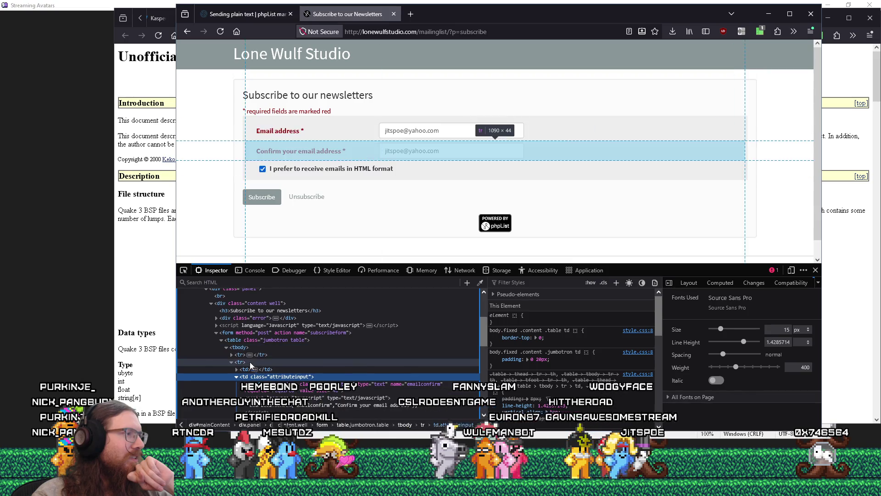
click(232, 355)
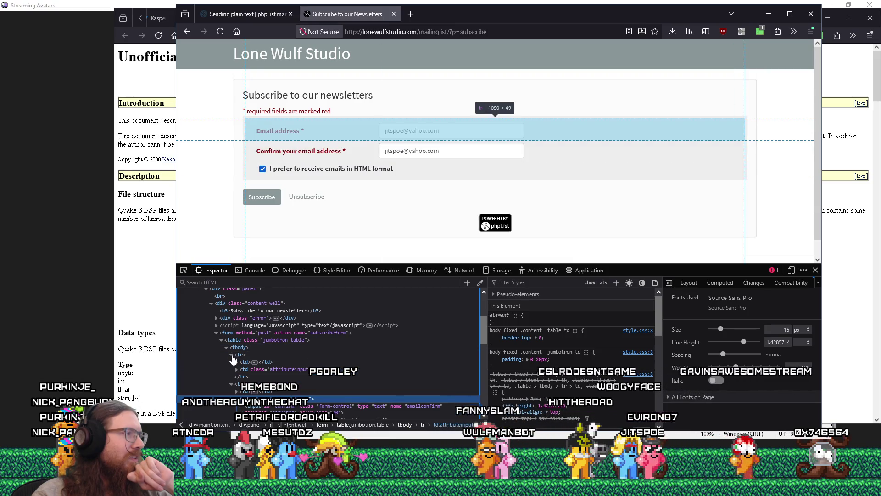
click(236, 363)
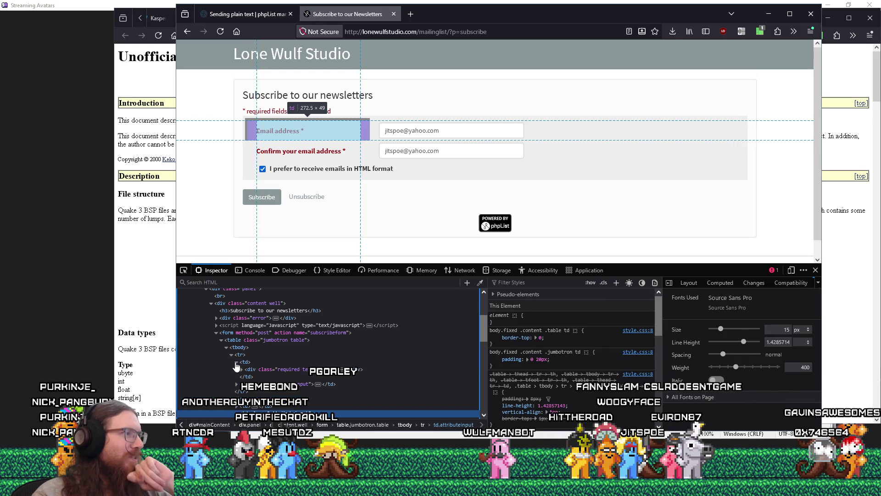
click(241, 370)
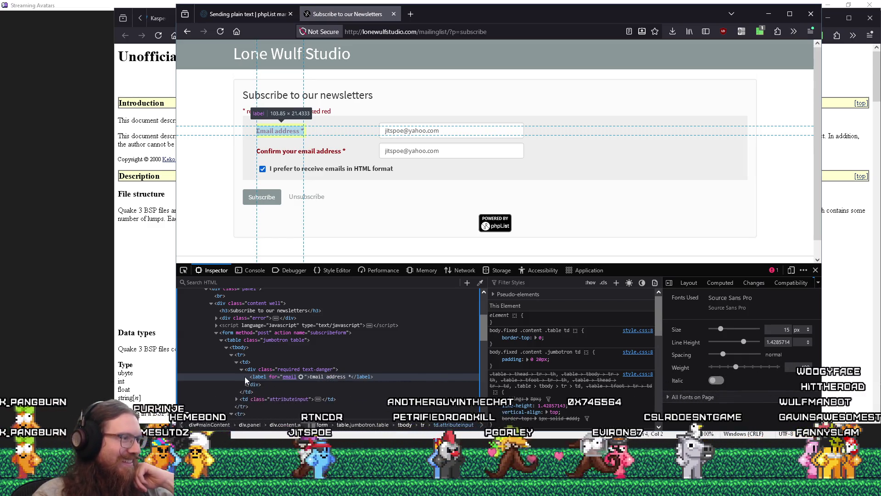
Expand td.attributeinput and scroll to the addFieldToCheck script, hidden inputs and submit input
scroll(246, 381, down, 2)
click(236, 352)
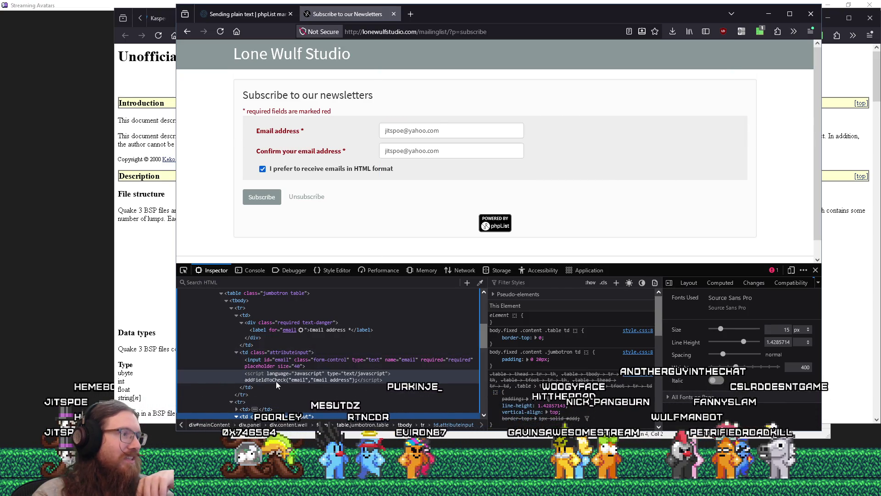
scroll(277, 380, down, 2)
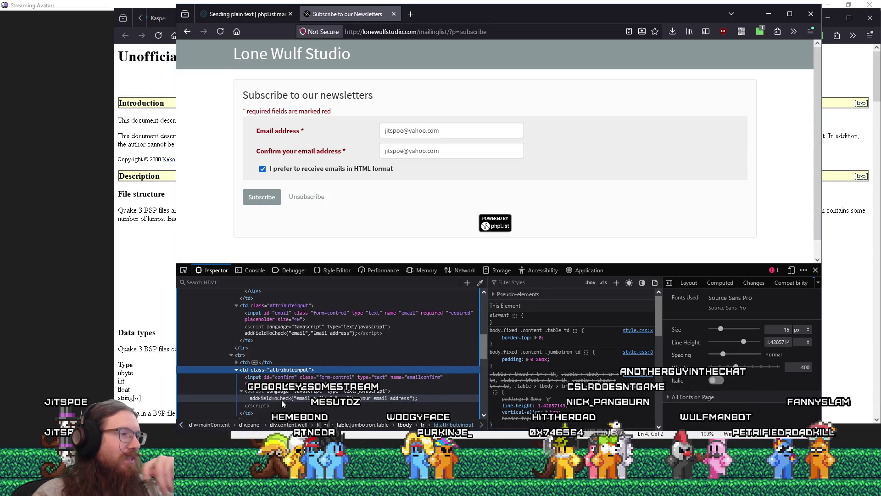
scroll(282, 400, down, 2)
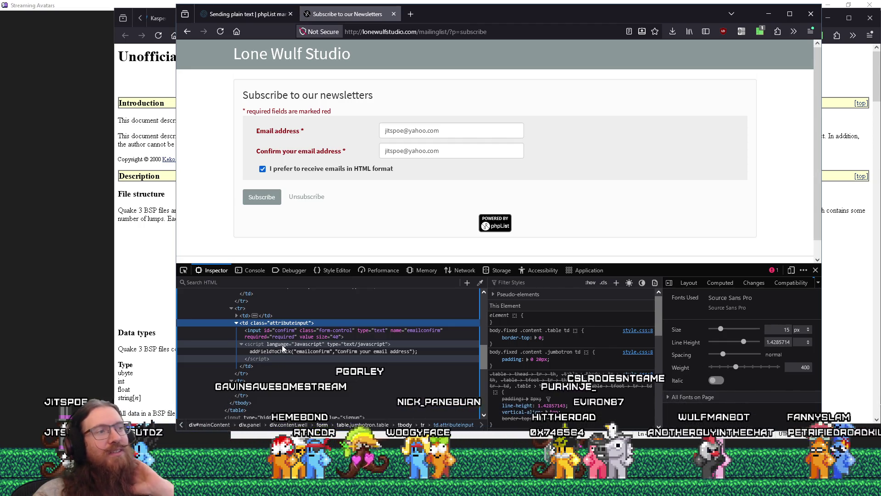
scroll(282, 349, down, 4)
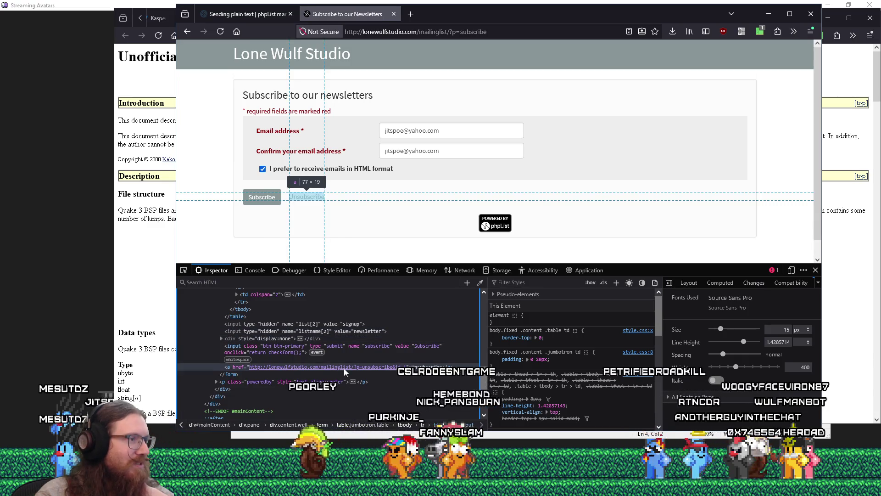
Close the developer tools panel, leaving Lone Wulf Studio's 'Thank you for subscribing' page showing
scroll(344, 371, down, 4)
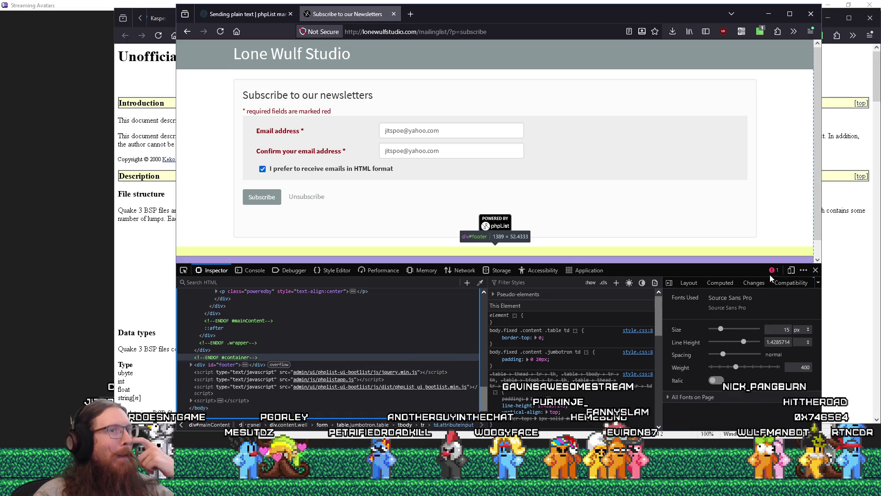
click(815, 269)
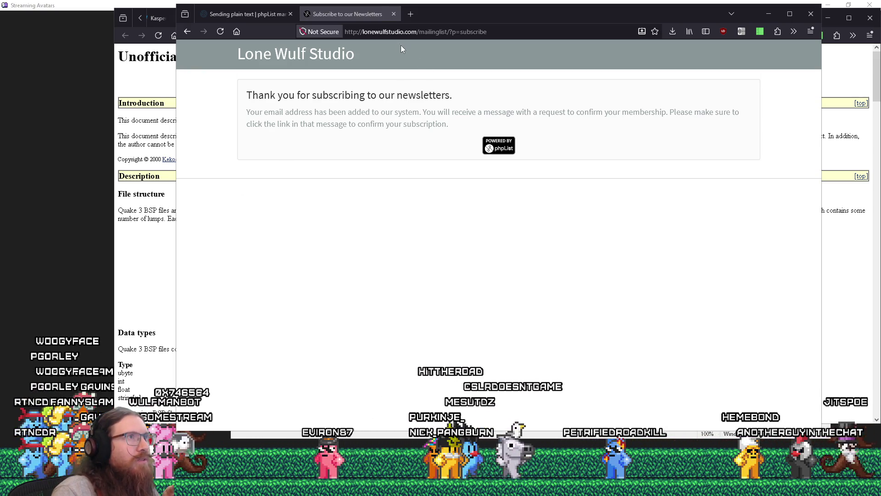
Open an empty Firefox tab beside the Lone Wulf Studio subscription-confirmation tab
key(ctrl+t)
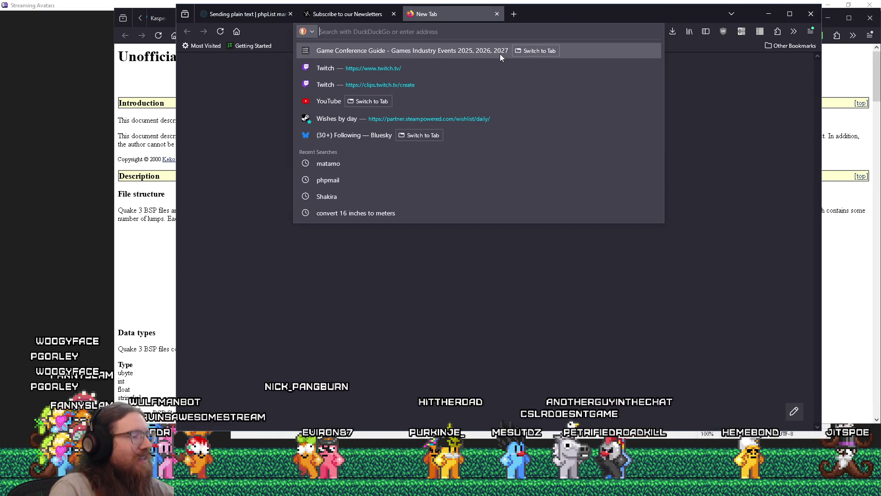
Load MailTested's inbox-check page from the address-bar suggestion to get a generated test address
text(*mail)
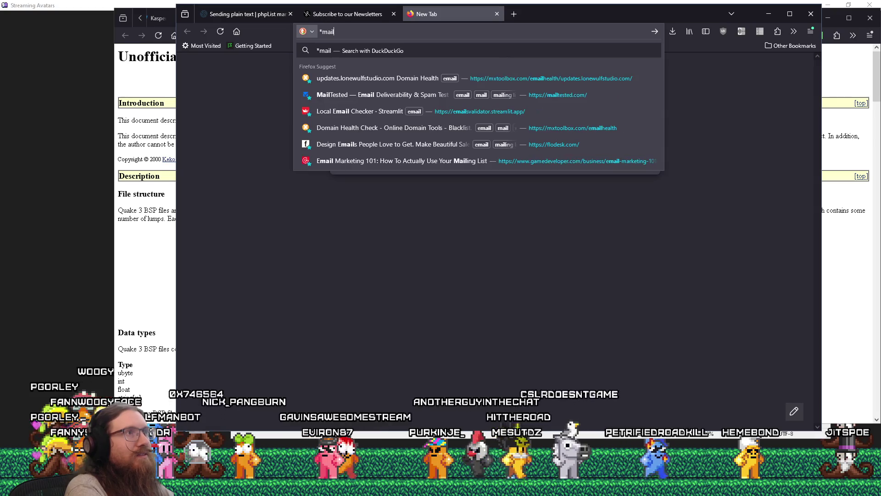
key(Down)
key(Down)
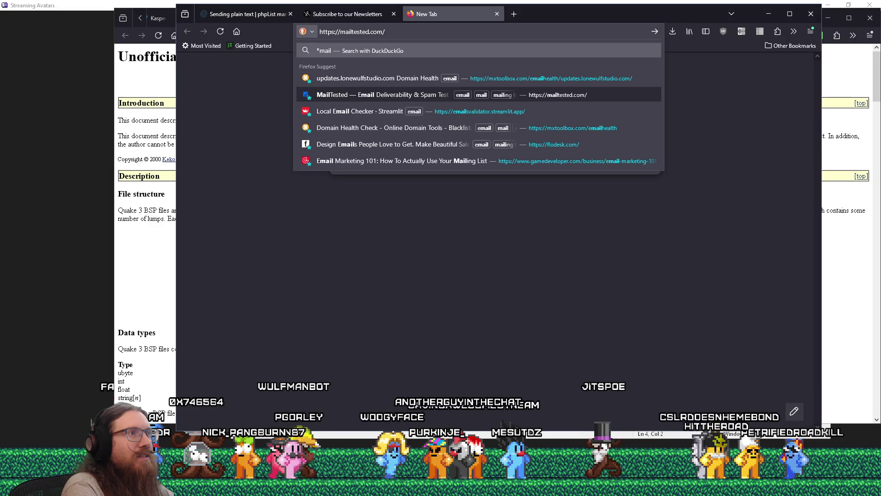
key(Return)
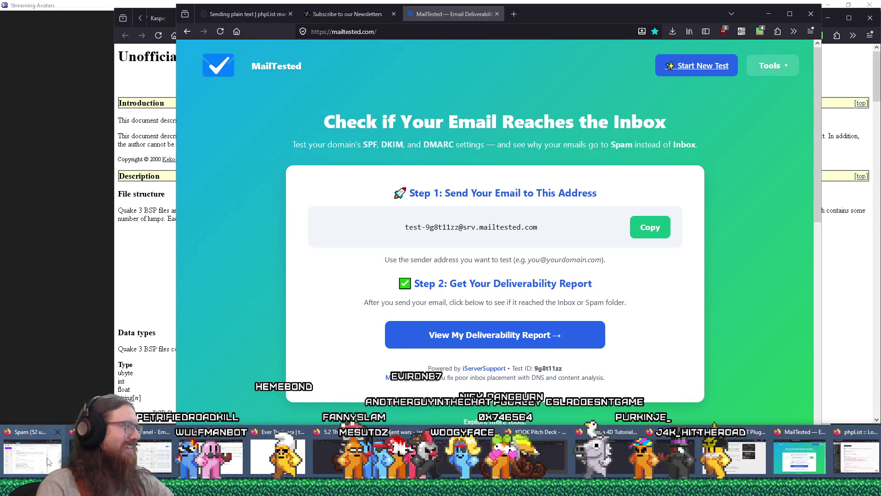
mouse_move(440, 487)
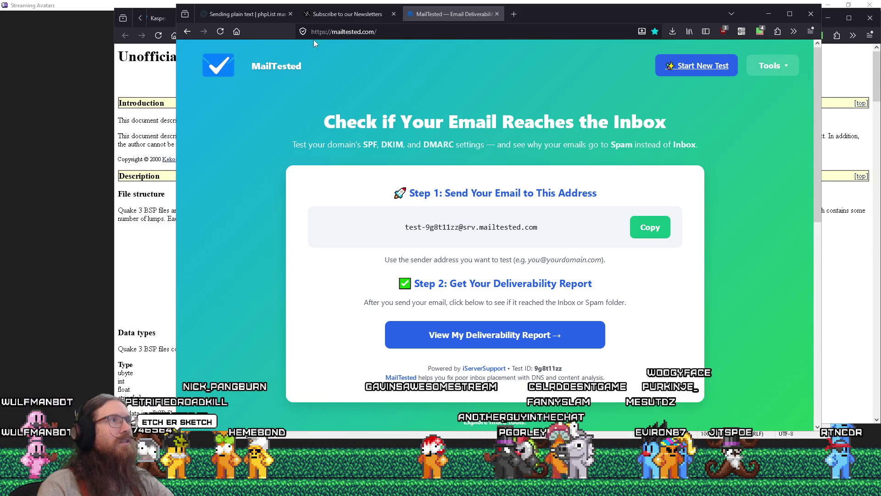
Resubmit the Lone Wulf Studio signup form with the MailTested address pasted into both email fields
click(339, 10)
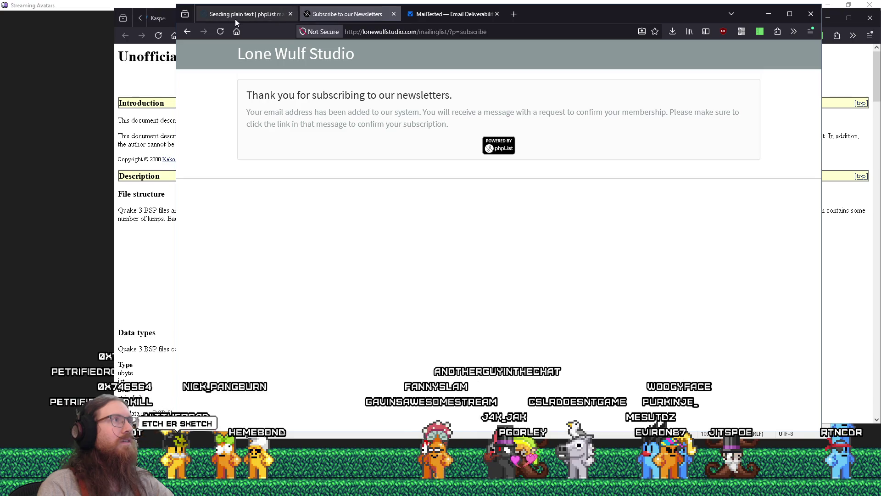
click(187, 32)
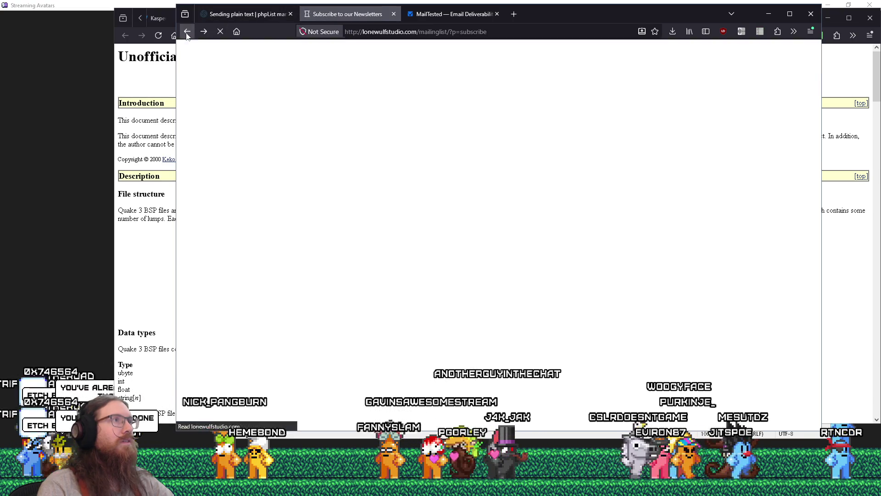
right_click(409, 133)
click(436, 202)
click(418, 150)
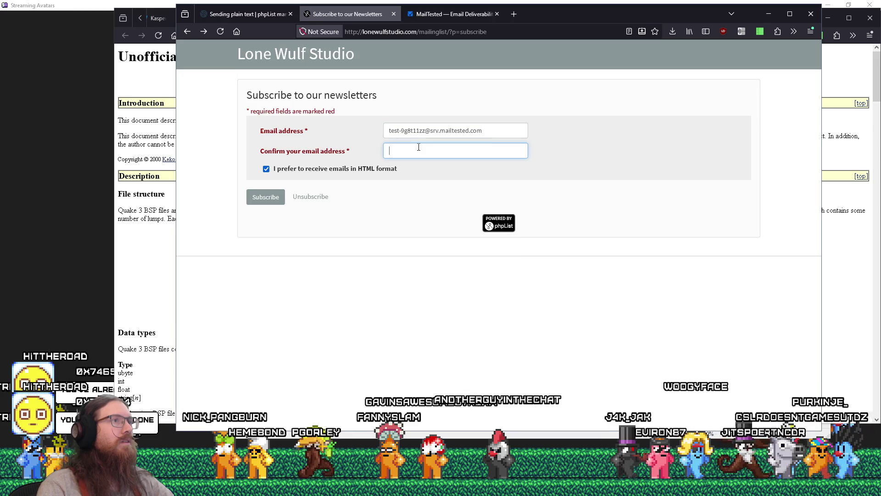
right_click(419, 147)
click(446, 209)
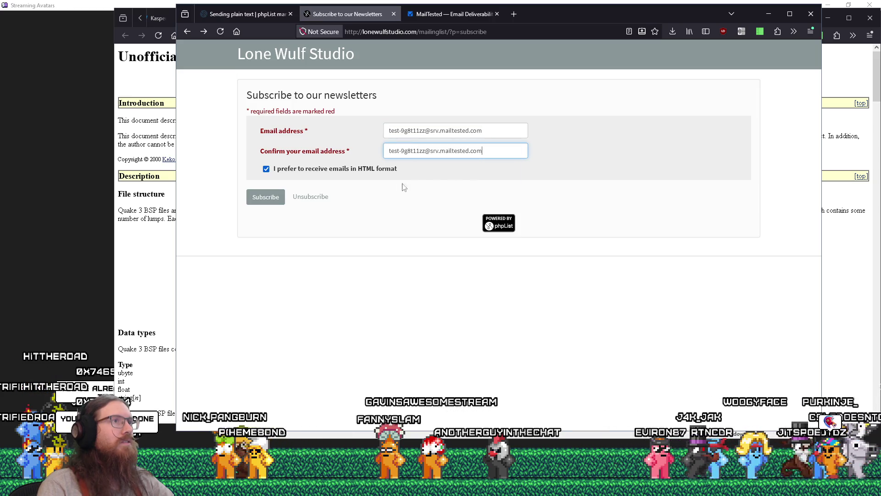
click(259, 199)
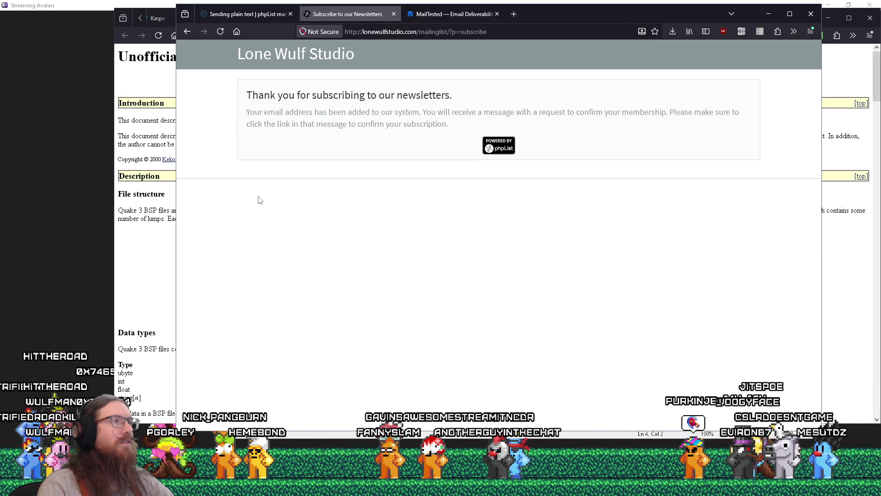
click(437, 15)
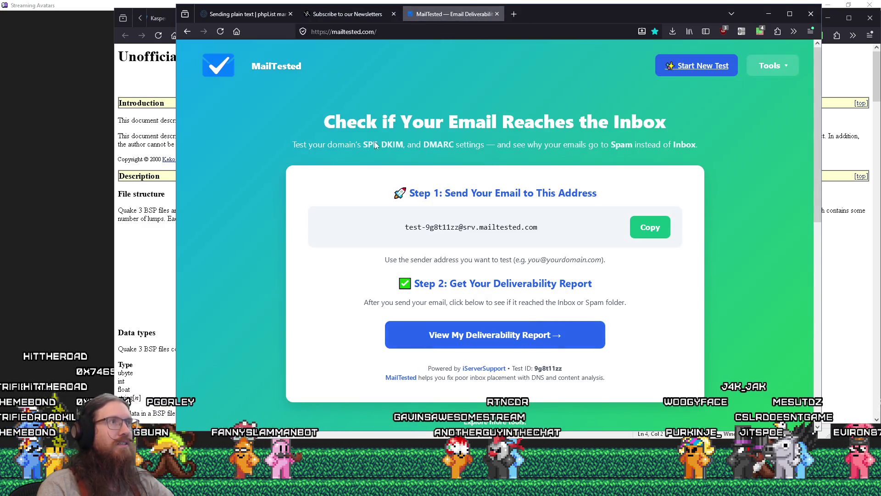
click(482, 334)
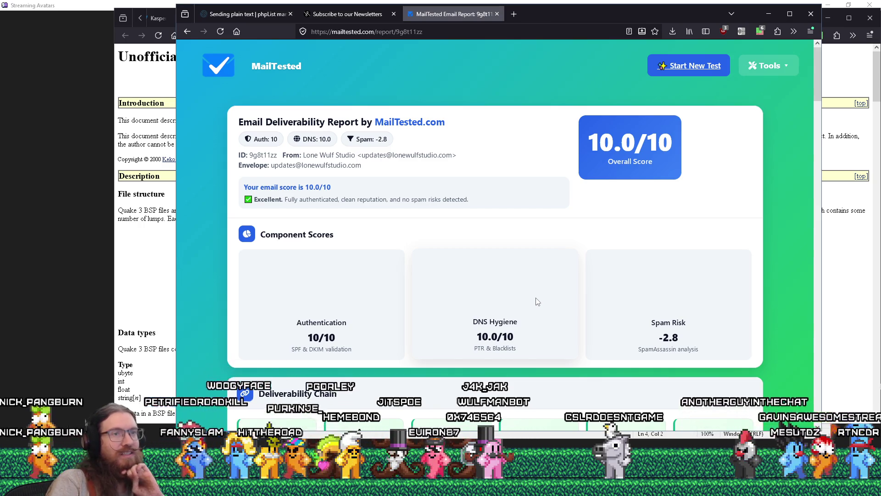
scroll(537, 301, down, 3)
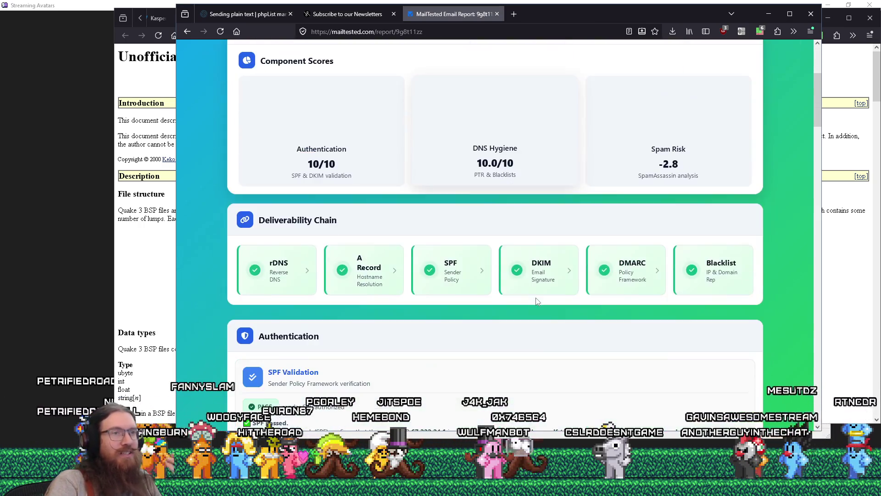
scroll(537, 301, down, 2)
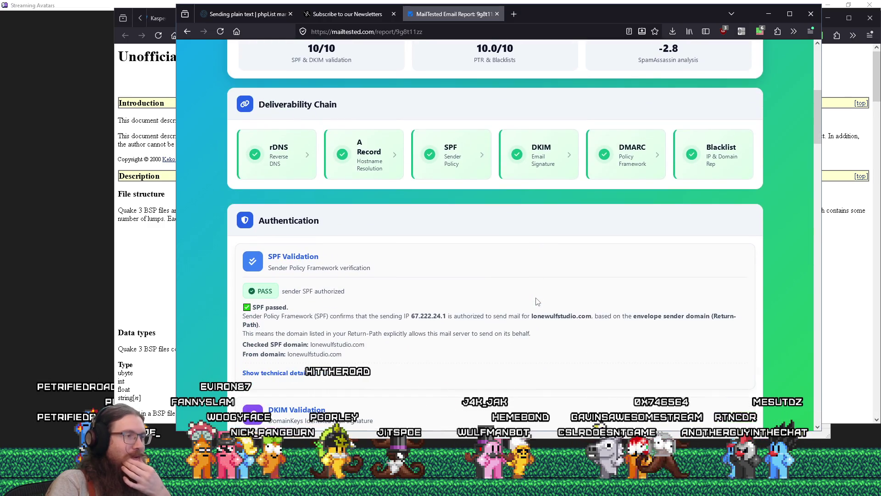
scroll(536, 298, down, 3)
scroll(536, 298, down, 5)
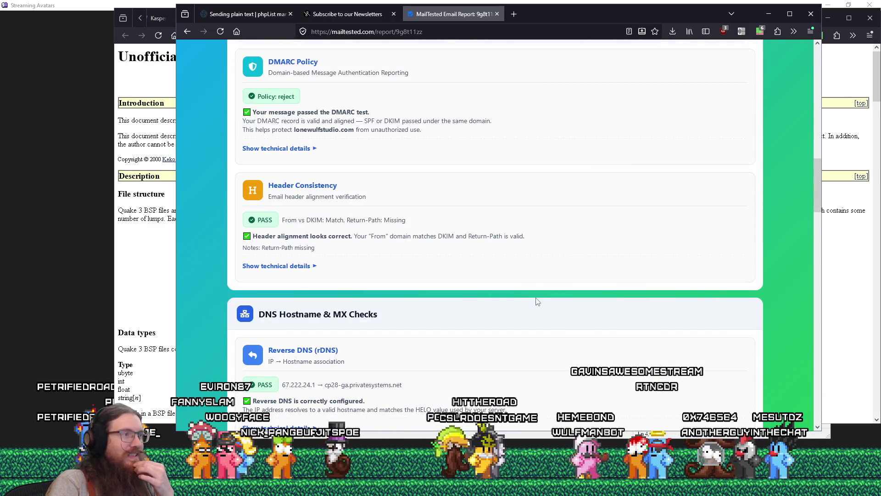
scroll(536, 301, down, 10)
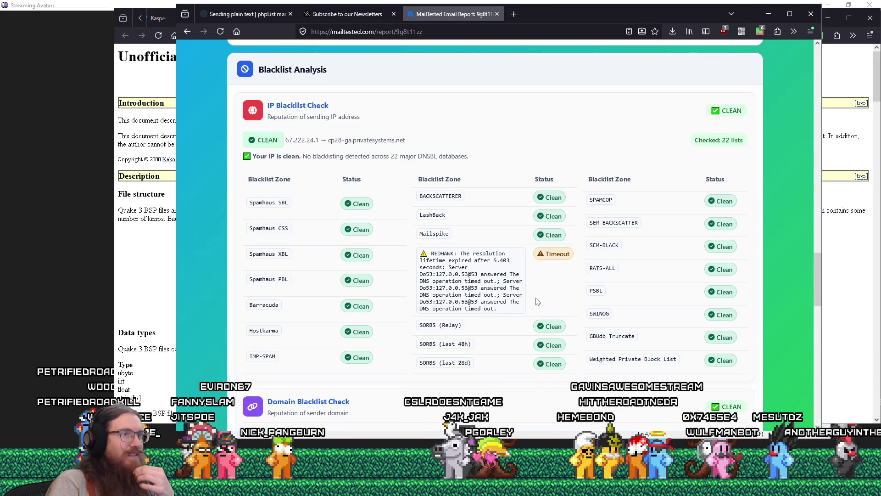
scroll(537, 301, down, 3)
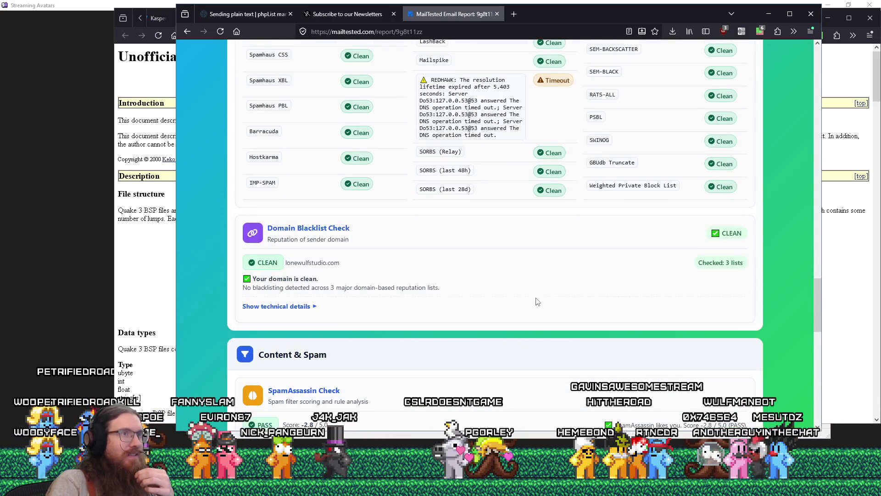
scroll(537, 301, down, 4)
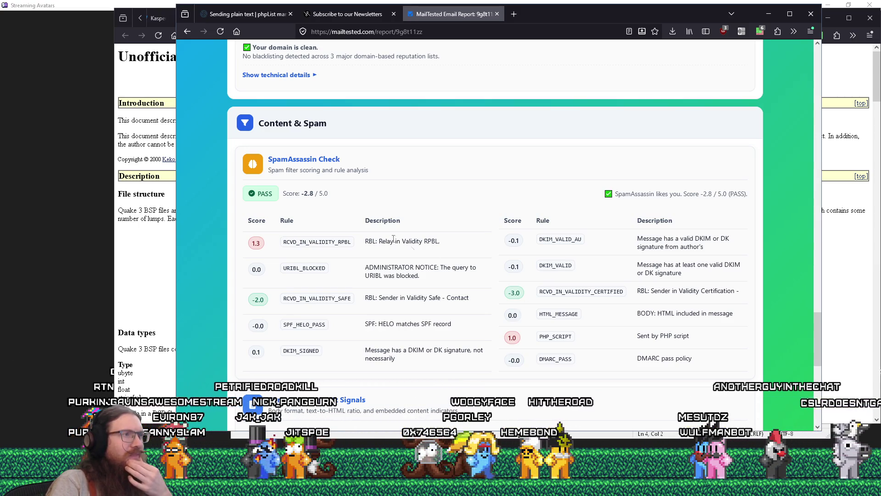
Copy the rule name RCVD_IN_VALIDITY_RPBL from the SpamAssassin results into a fresh tab
drag(289, 242, 352, 243)
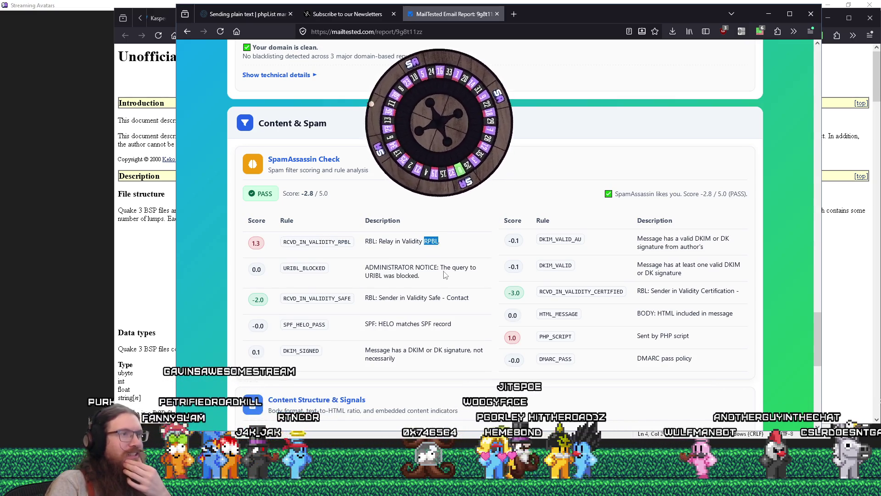
drag(283, 241, 347, 244)
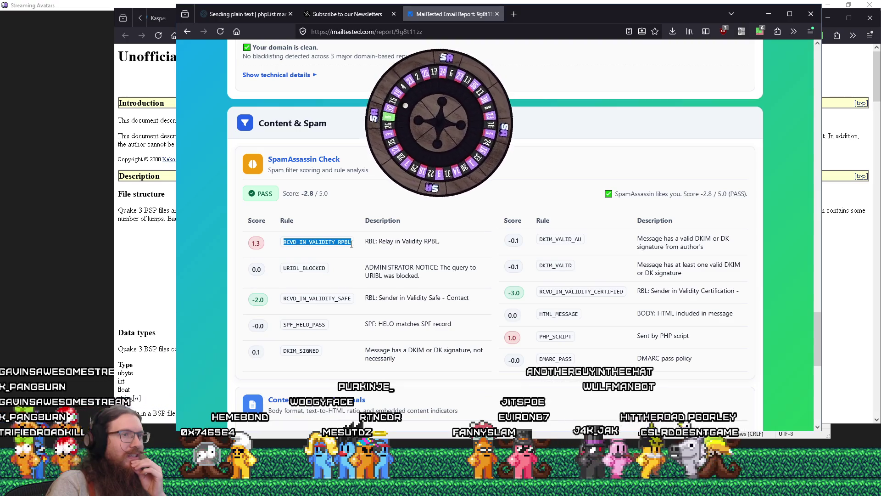
right_click(352, 244)
click(355, 251)
scroll(355, 251, down, 5)
scroll(355, 251, down, 4)
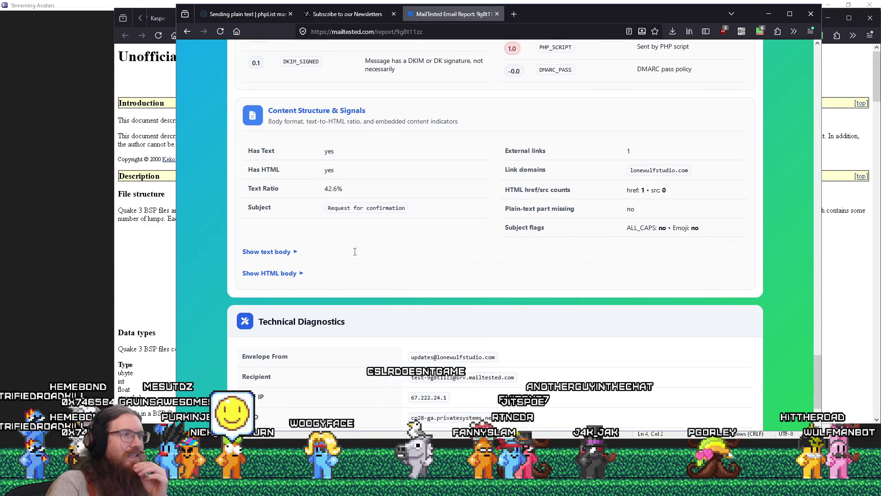
scroll(354, 250, up, 5)
click(514, 14)
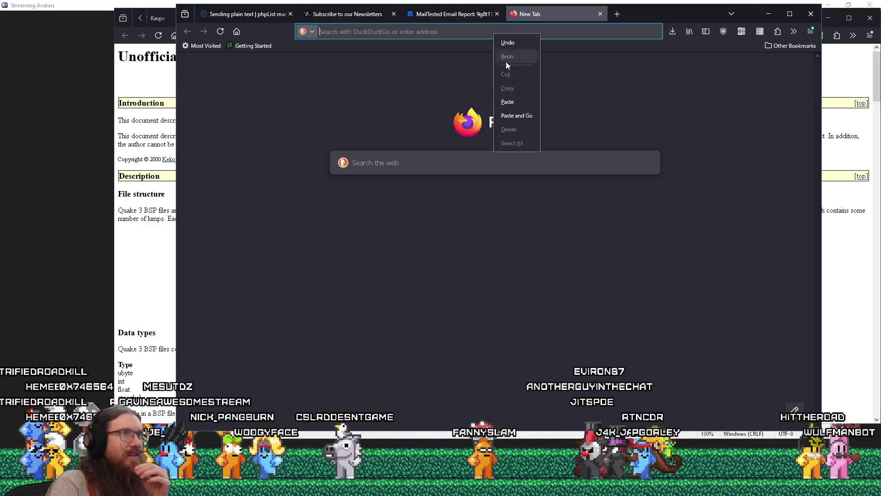
Search DuckDuckGo for RCVD_IN_VALIDITY_RPBL and read through the Validity RBL forum results
click(515, 115)
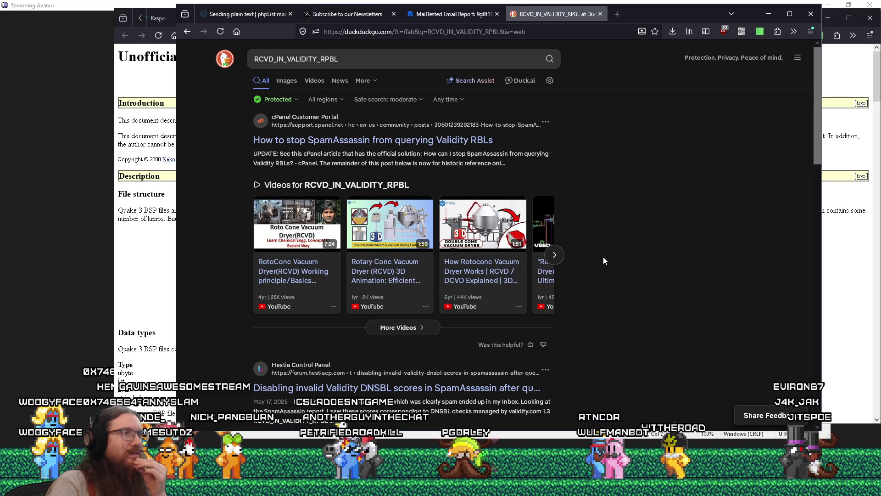
scroll(604, 257, down, 3)
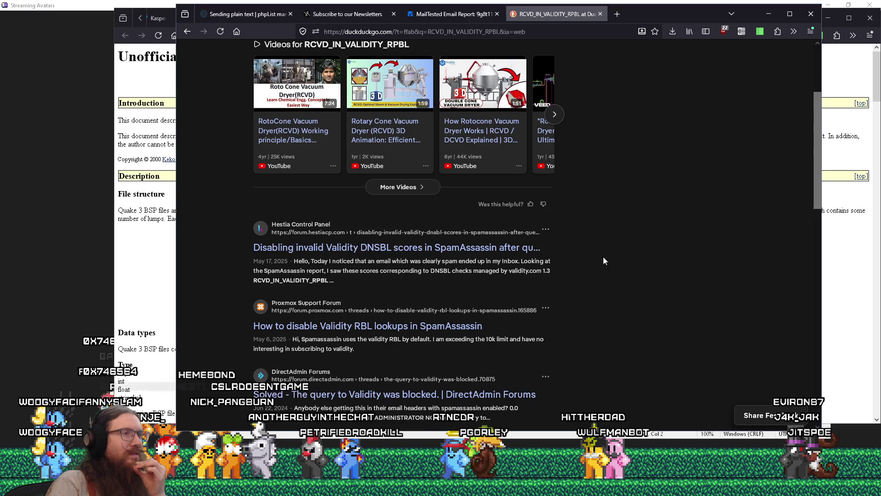
scroll(603, 260, down, 2)
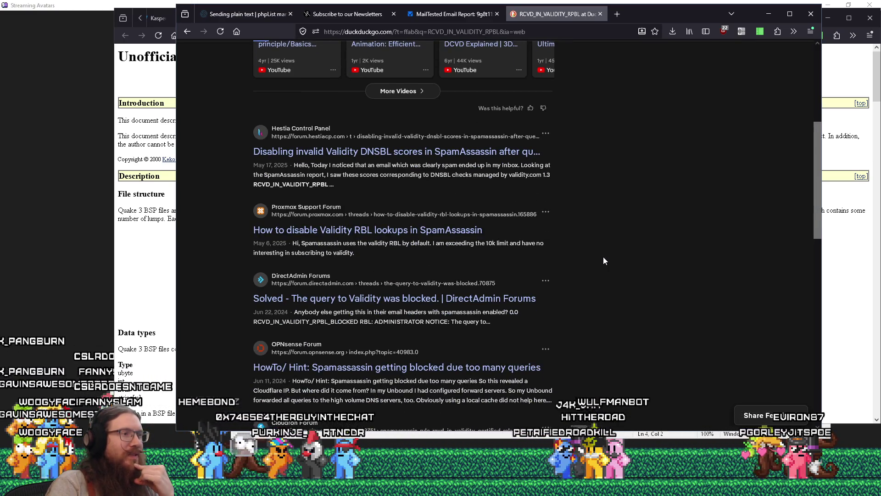
scroll(604, 261, down, 3)
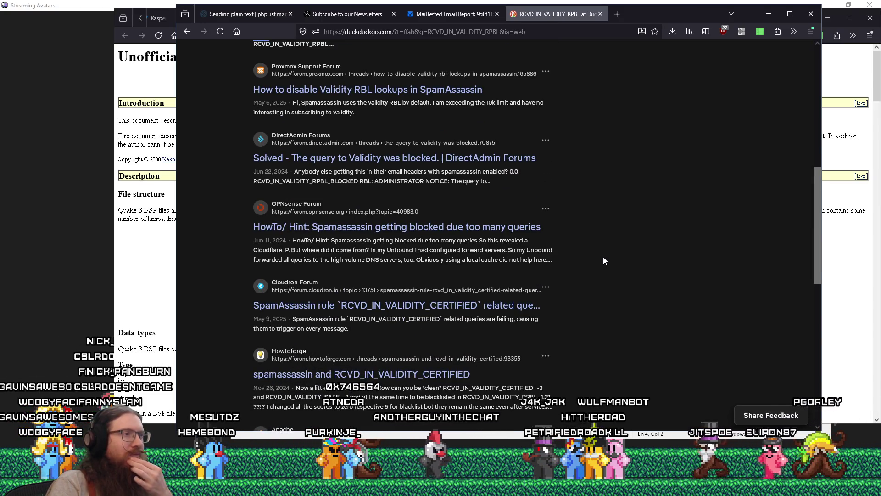
scroll(603, 260, down, 2)
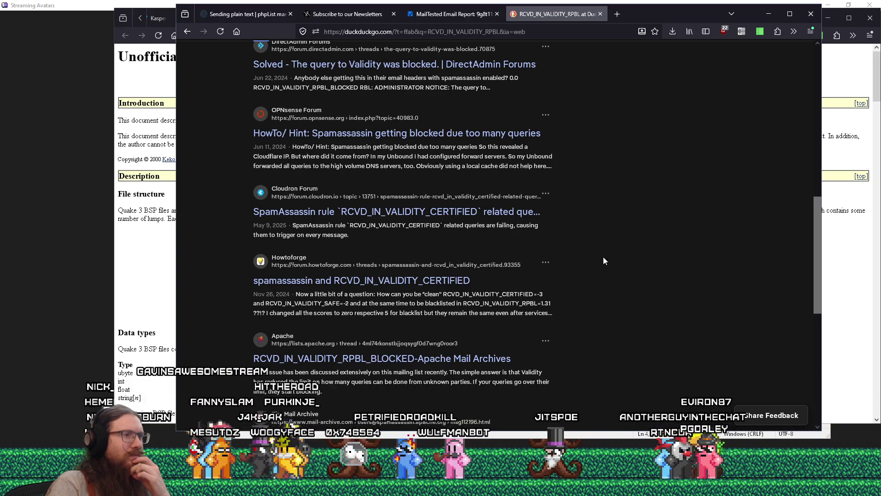
scroll(604, 260, down, 4)
scroll(604, 261, down, 2)
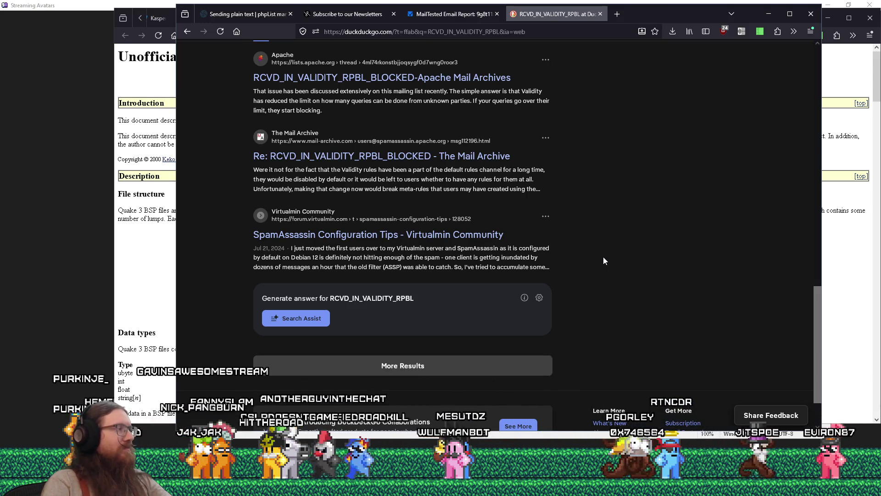
click(461, 17)
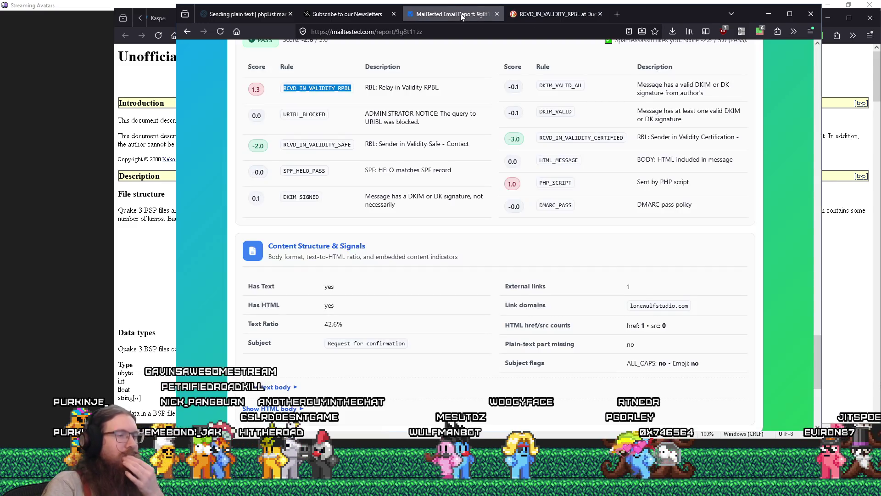
Review the MailTested report's Technical Diagnostics section, then bring up the Windows task switcher
scroll(462, 336, down, 5)
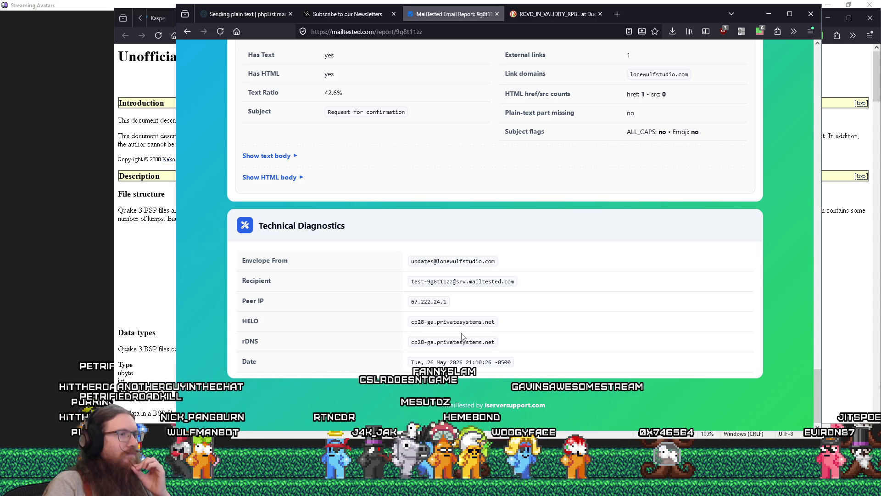
click(851, 287)
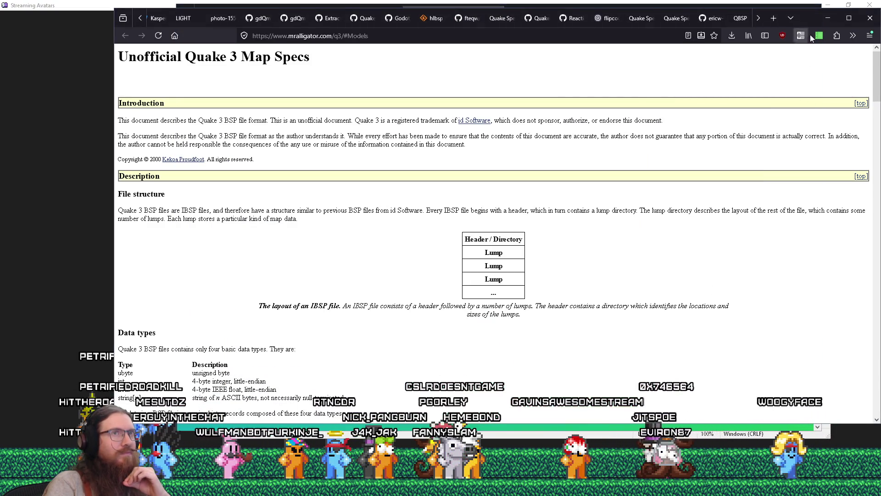
key(alt+Tab)
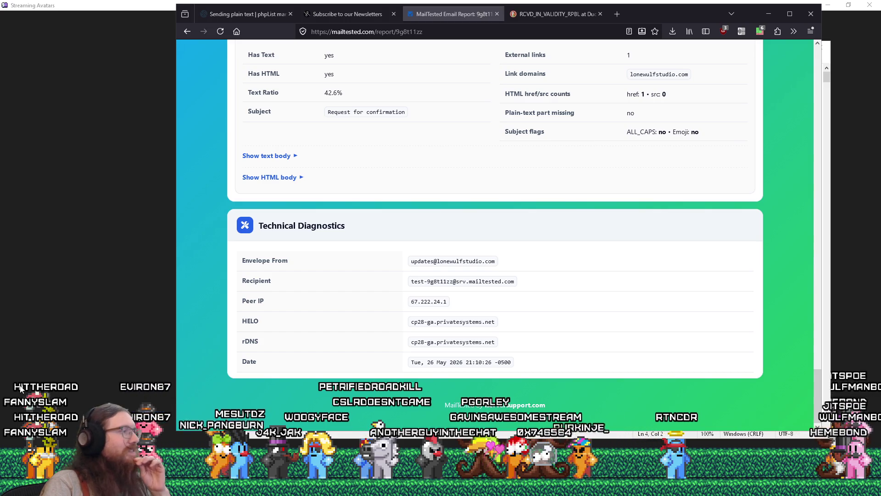
key(alt+Tab)
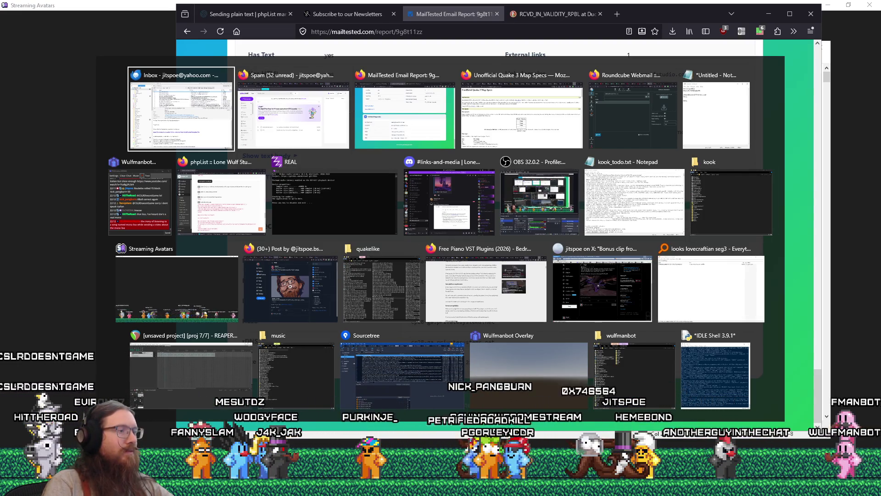
In kook_todo.txt, take the email-accounts task off line 4 and save the file
key(Escape)
click(221, 467)
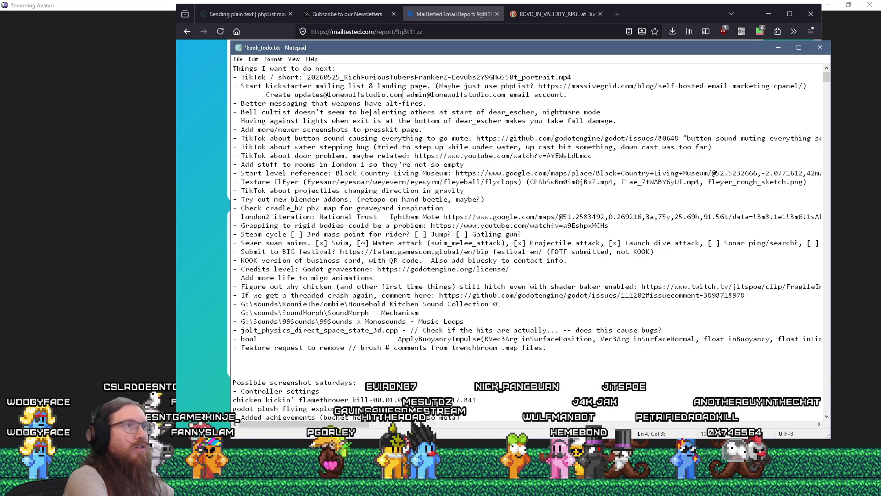
text(and)
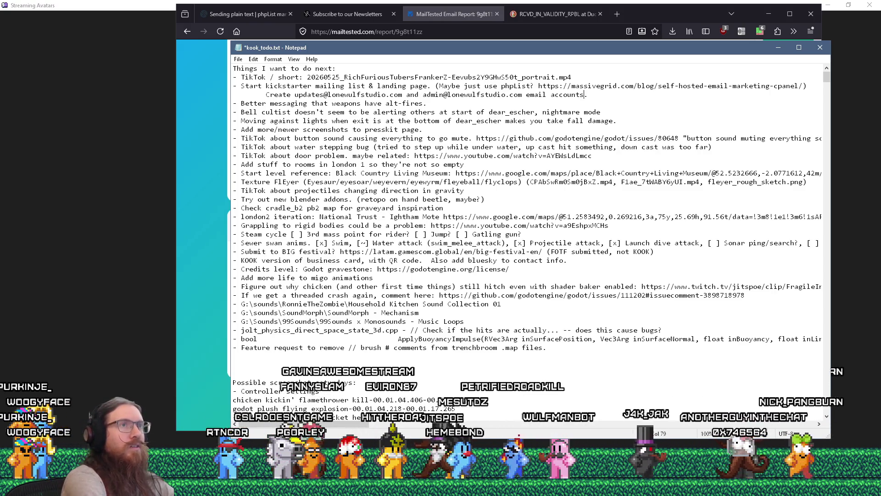
key(shift+Home)
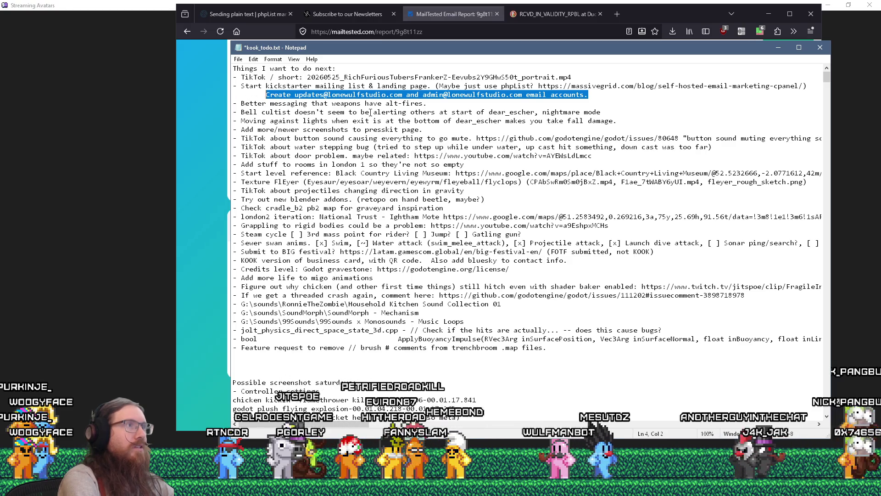
key(BackSpace)
key(ctrl+End)
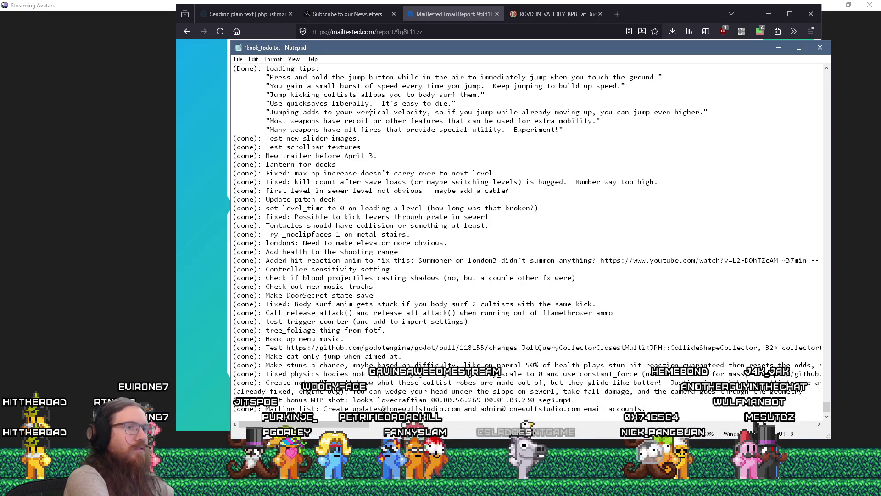
key(Return)
key(ctrl+s)
Set up an indented empty line under the kickstarter mailing list item
key(ctrl+Home)
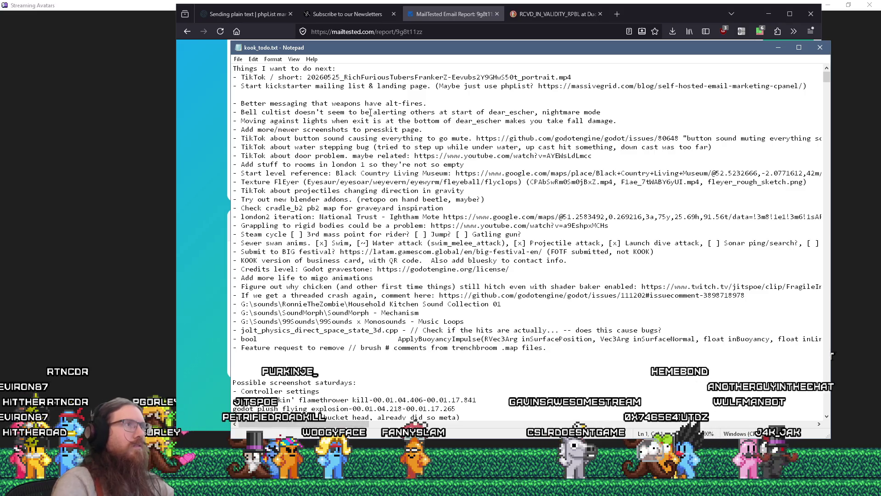
click(400, 96)
key(Tab)
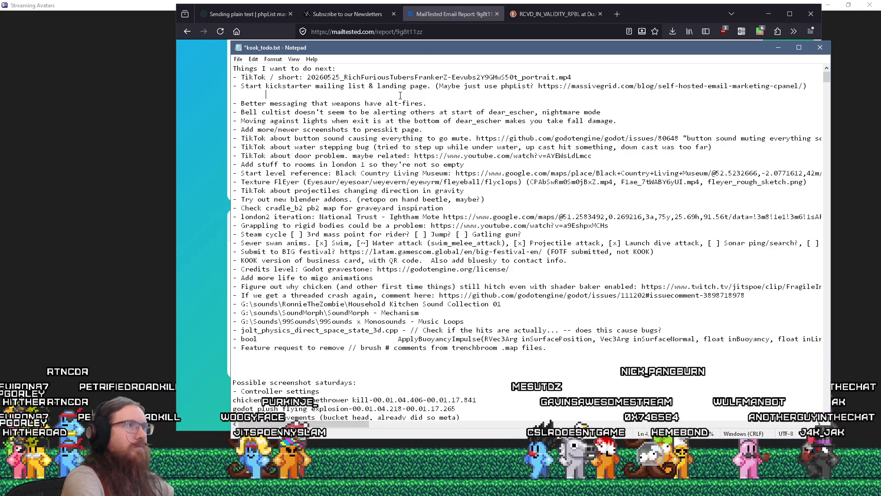
key(ctrl+z)
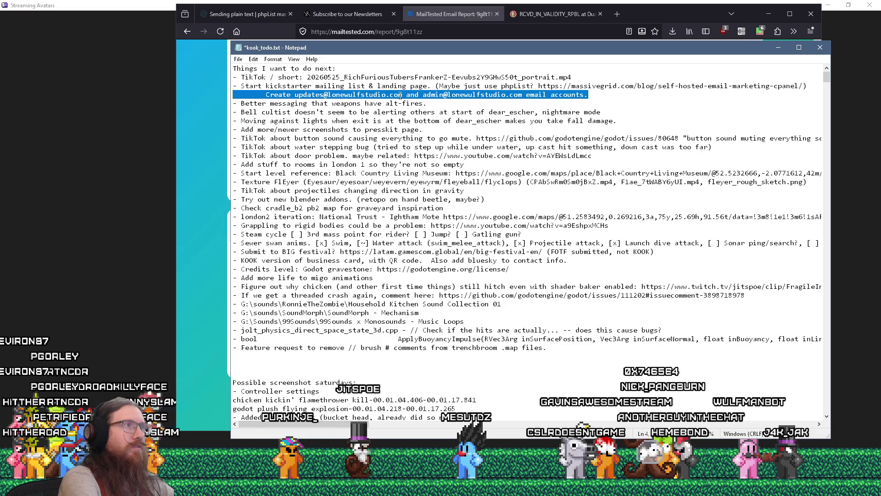
key(ctrl+z)
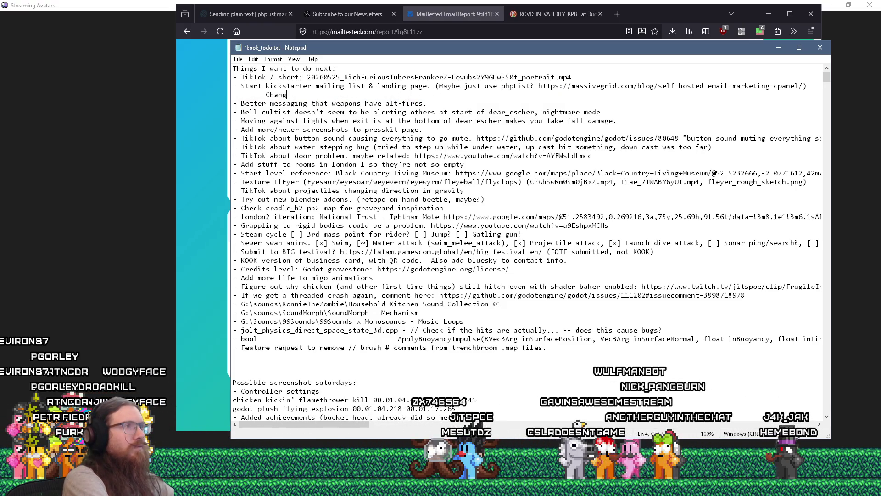
Add indented notes to change the mail title from "Request for confirmation" and the newsletter name, then save
text(mail title)
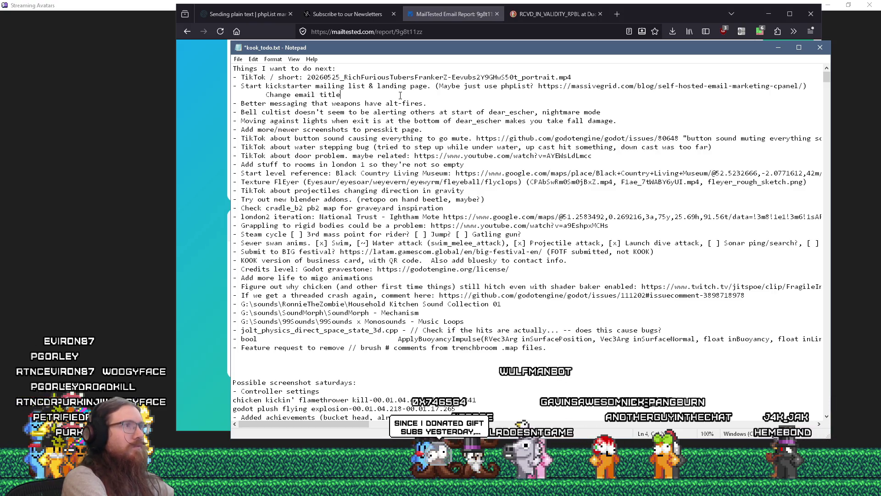
text( from "Request for )
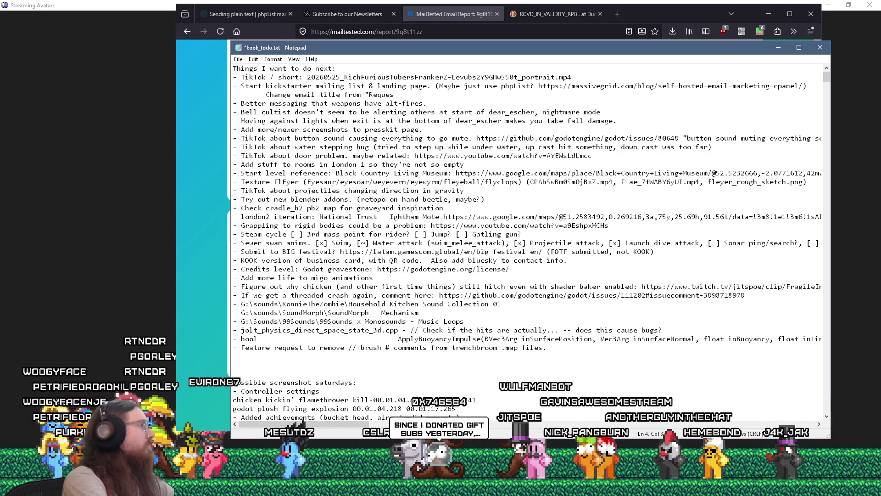
text(confirmation")
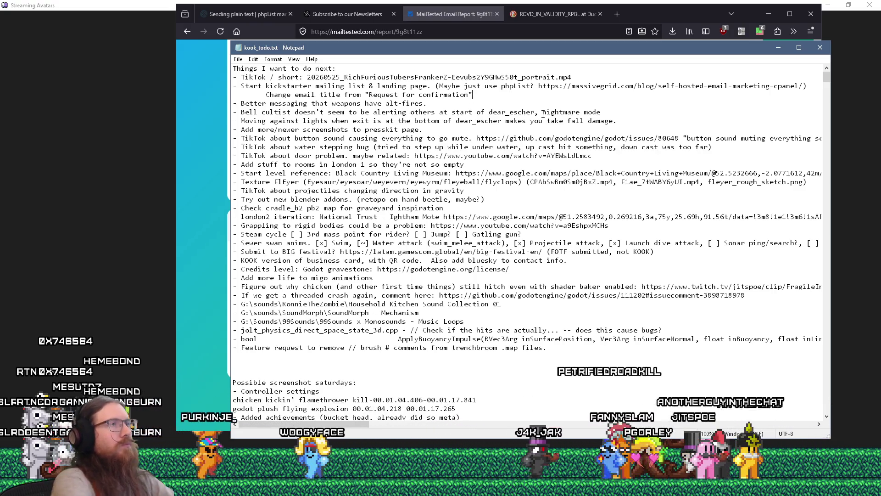
key(Return)
key(Tab)
text(Change ne)
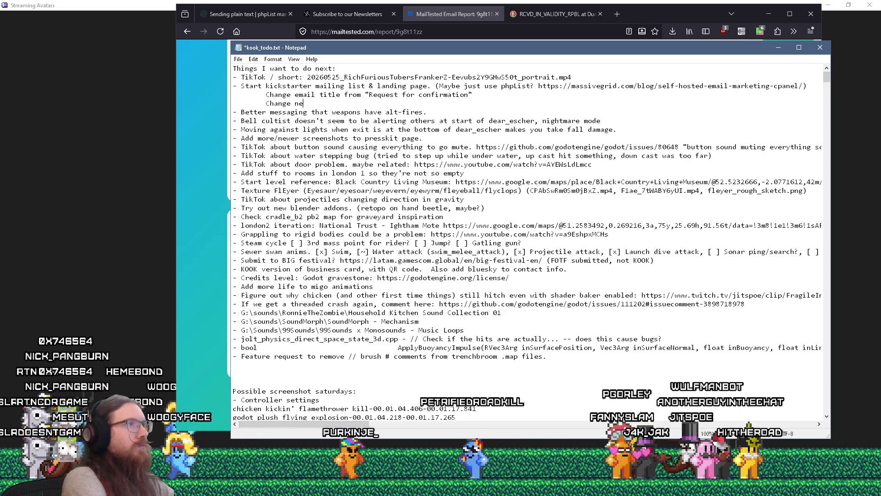
text(wsletter)
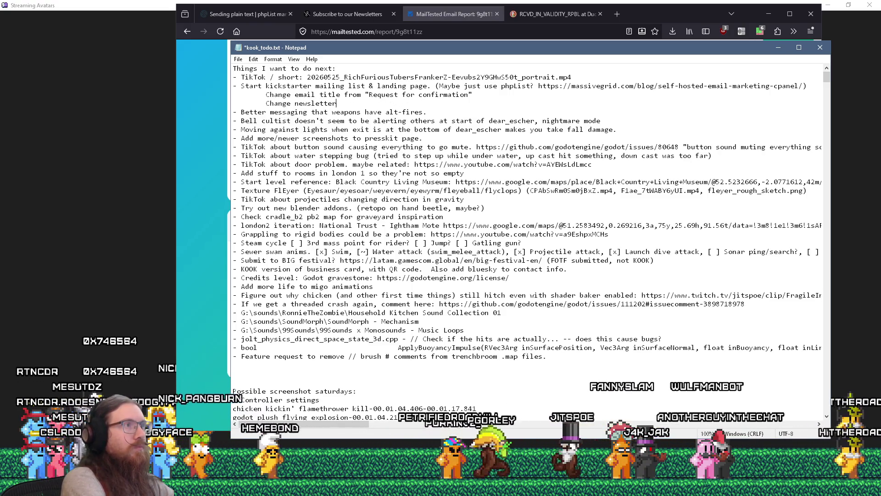
text( name from "newsletter)
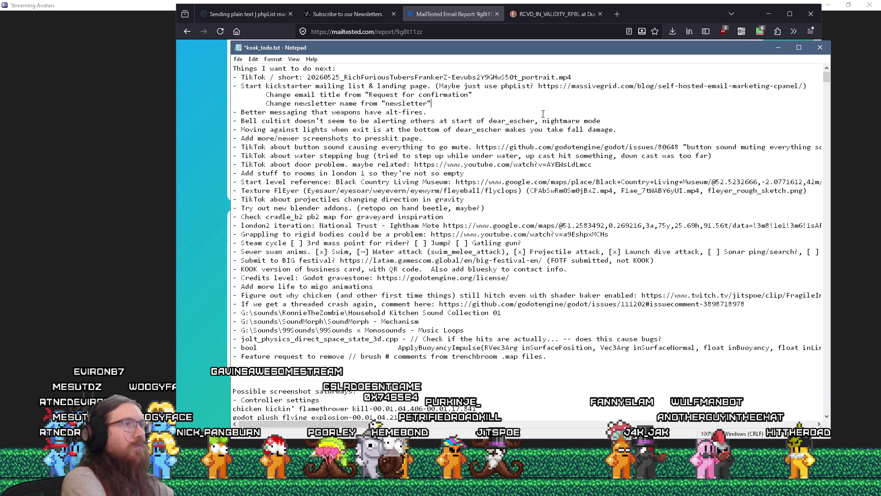
key(Return)
key(ctrl+s)
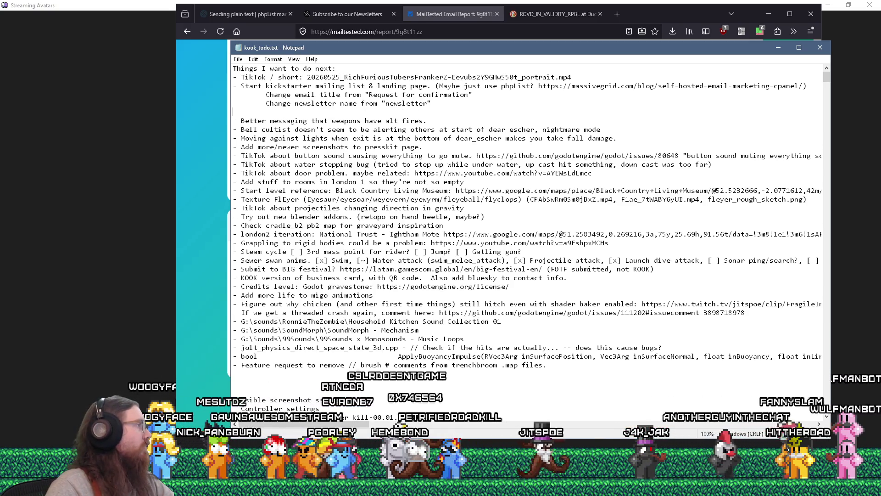
click(441, 487)
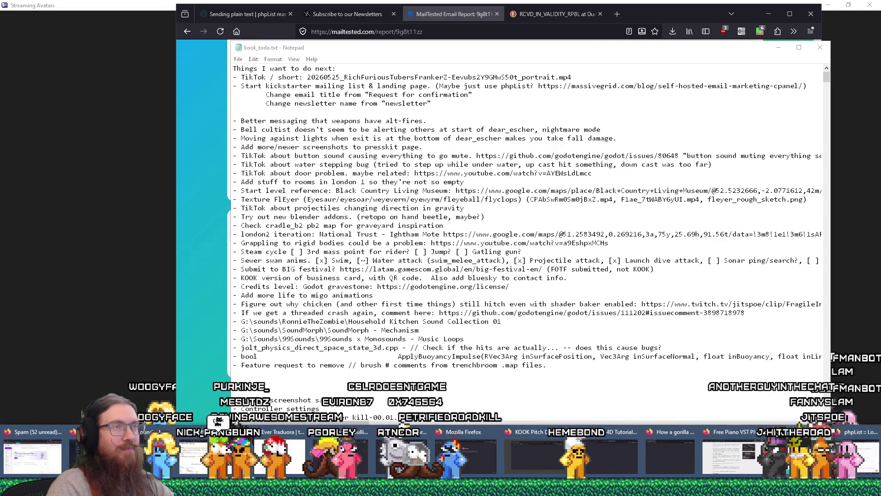
Bring Firefox back to the Lone Wulf Studio subscription-confirmed page for the 'newsletter' list
click(211, 314)
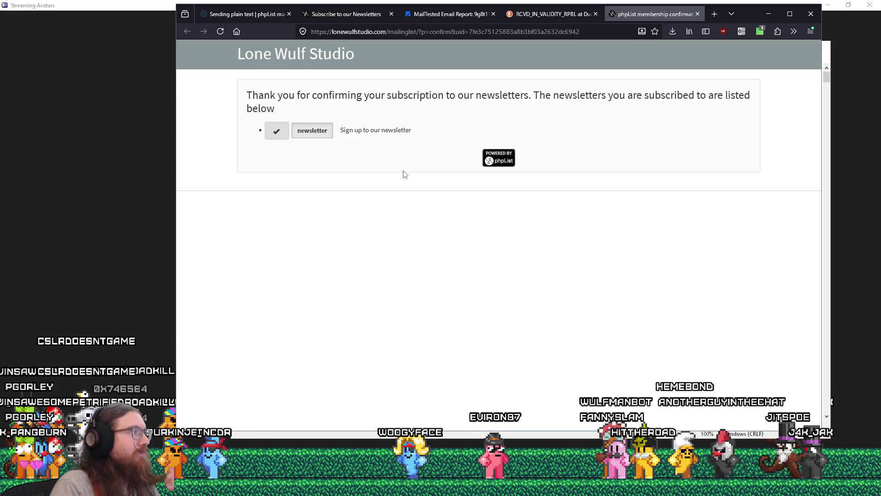
mouse_move(193, 489)
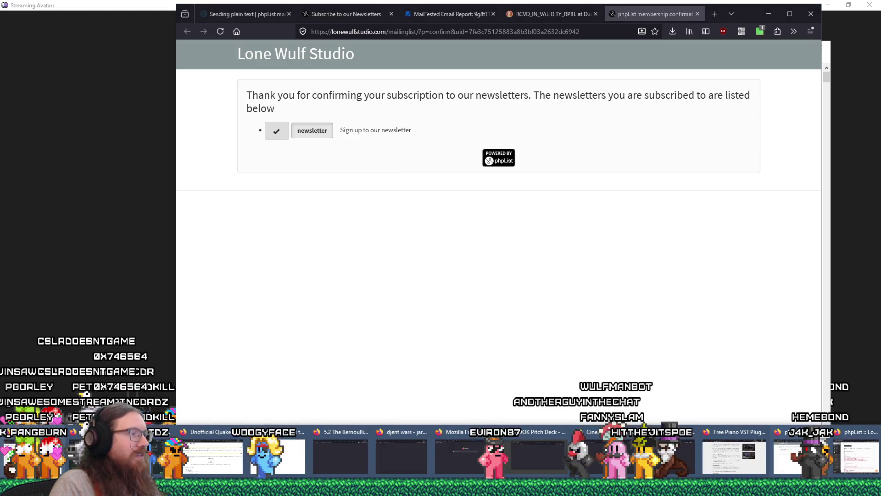
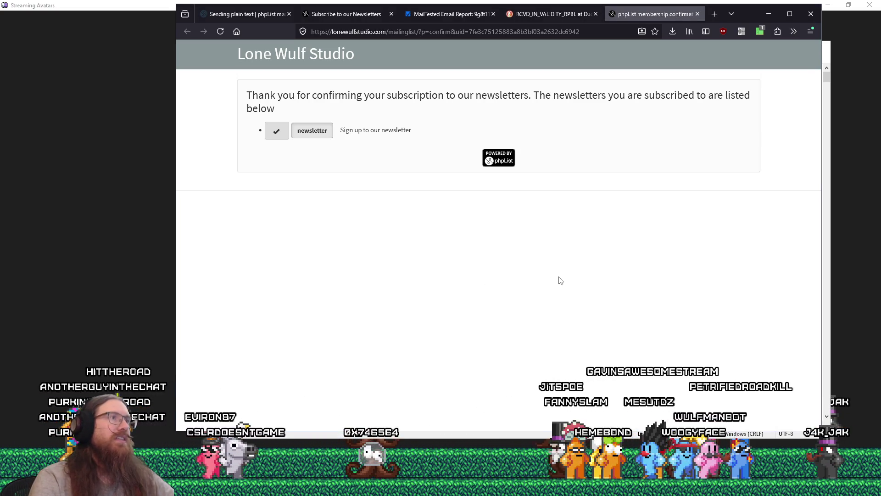
Cycle through the open windows and return to the phpList confirmation page
key(alt+Tab)
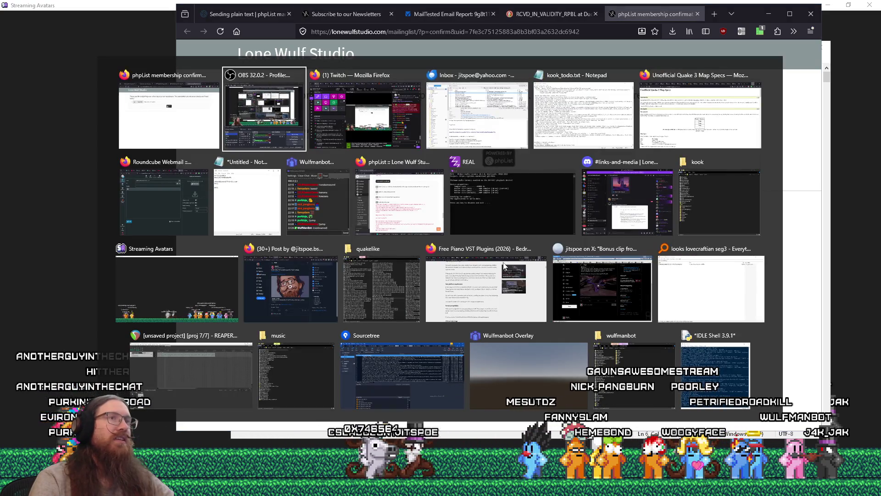
key(alt+Tab)
key(alt+Tab)
key(alt+Tab)
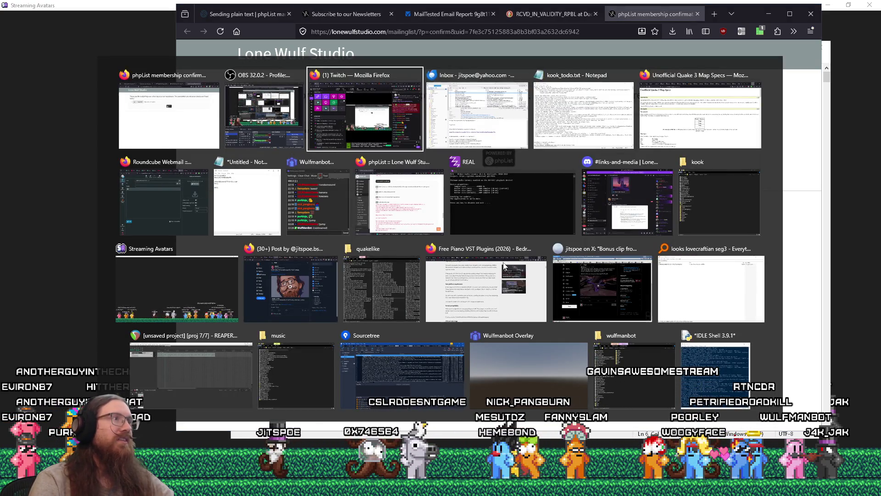
key(alt+shift+Tab)
key(alt+shift+Tab)
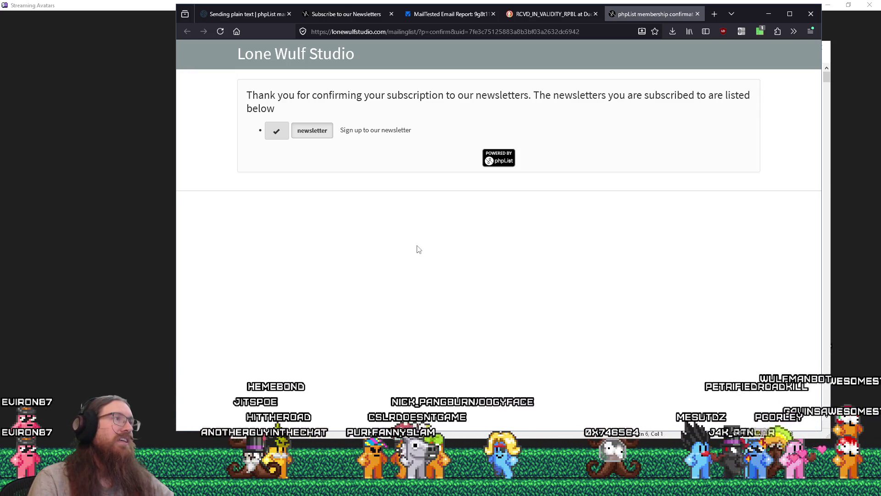
mouse_move(289, 488)
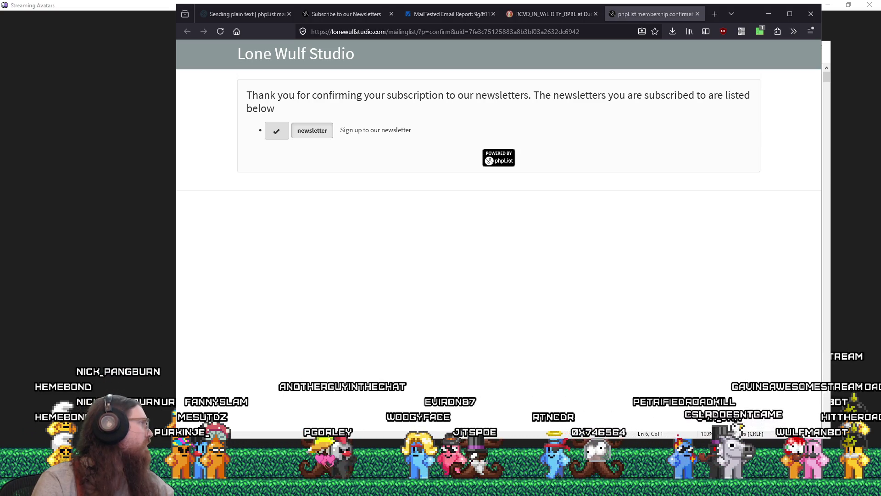
key(alt+Tab)
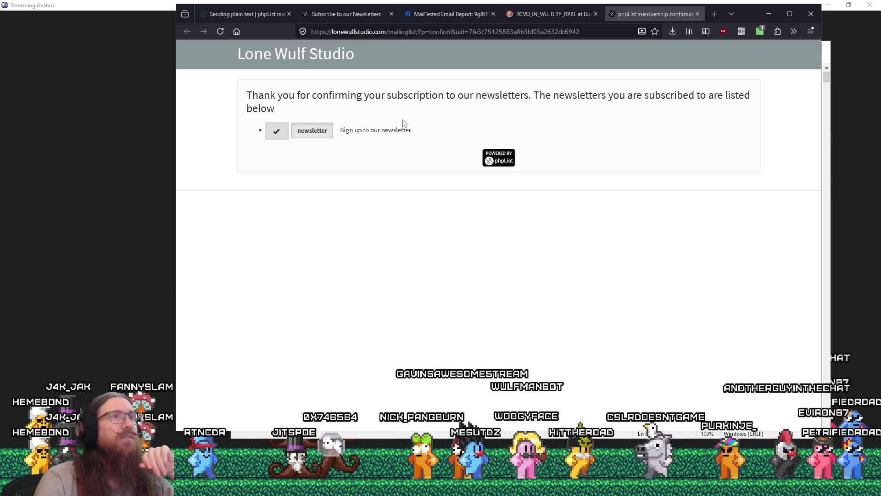
Go back from the Sending plain text page to the phpList manual contents
click(243, 19)
scroll(289, 276, up, 15)
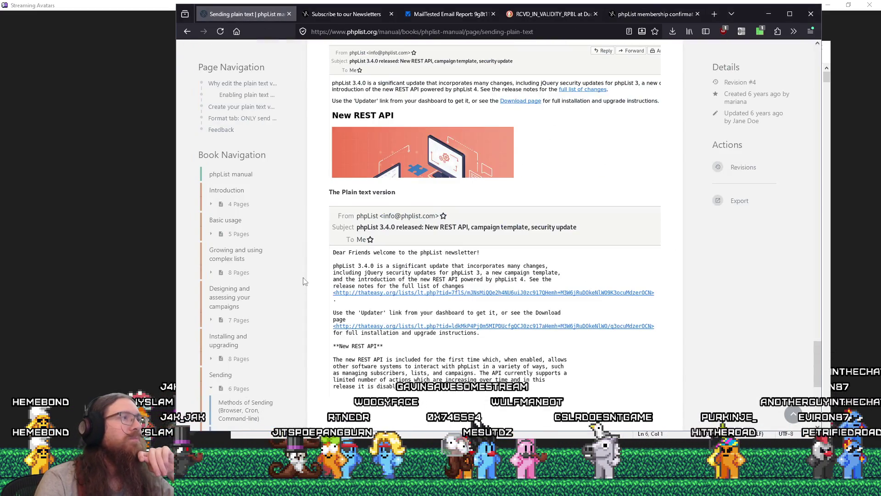
scroll(289, 275, up, 15)
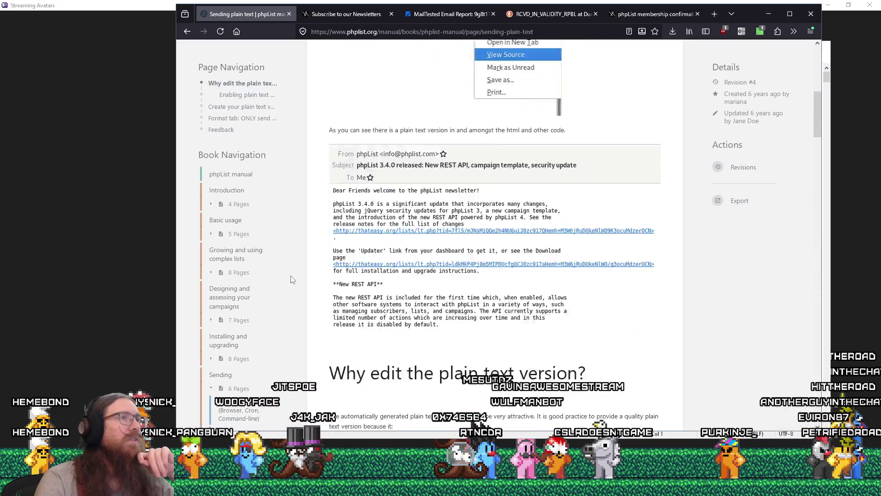
click(192, 30)
click(187, 32)
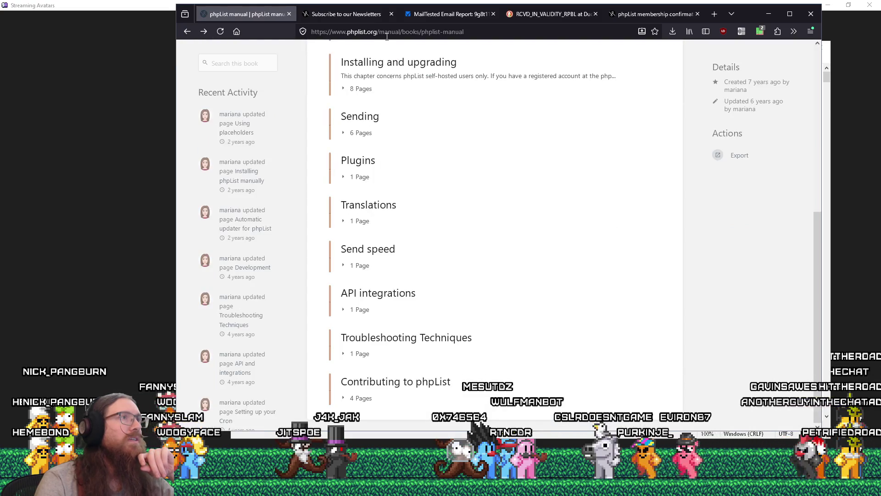
click(404, 32)
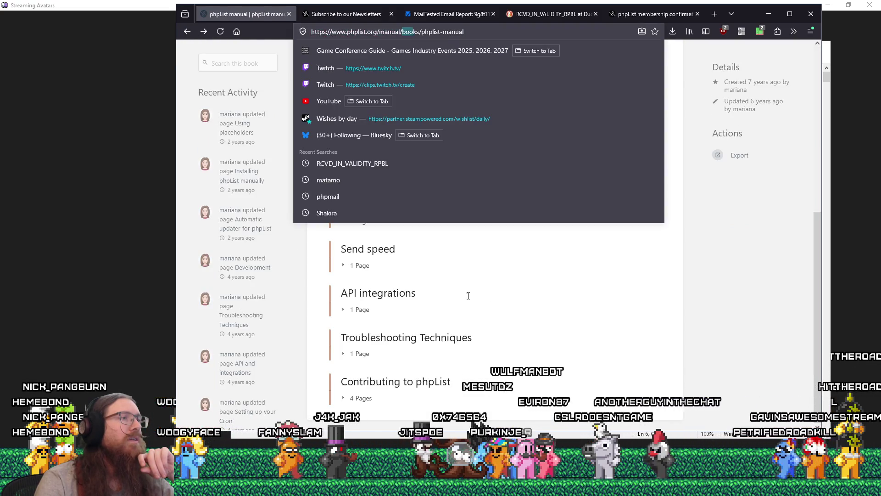
Expand the API integrations chapter and find every occurrence of 'list' on the page
click(568, 309)
scroll(567, 308, up, 5)
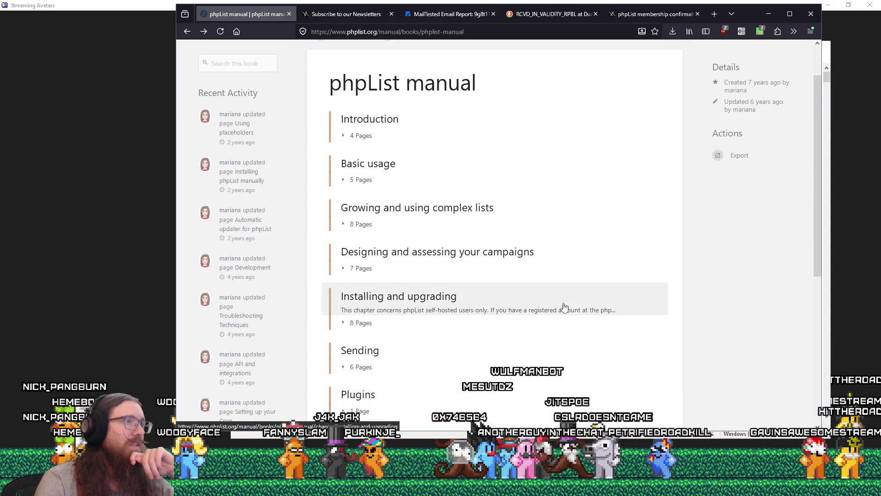
scroll(565, 307, down, 6)
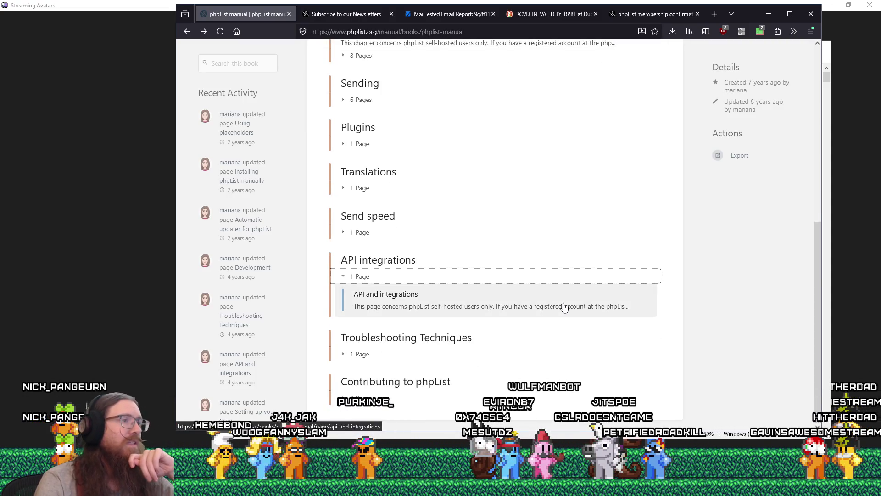
scroll(564, 307, up, 7)
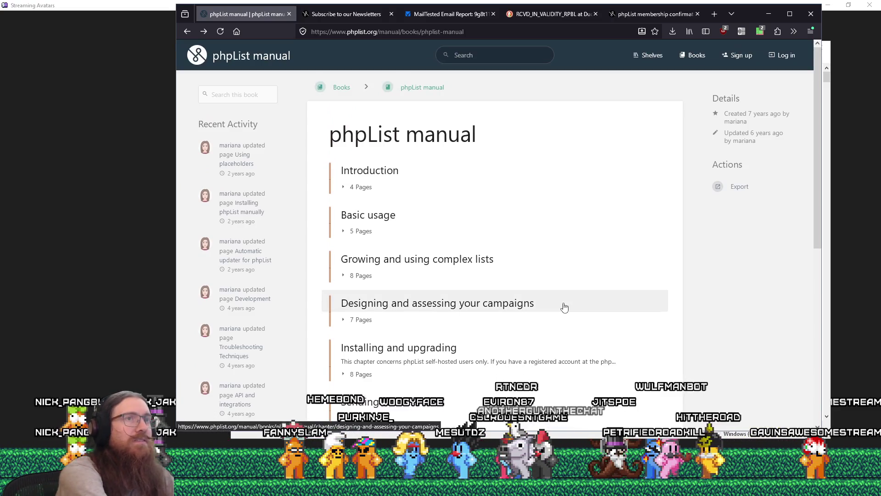
text(list)
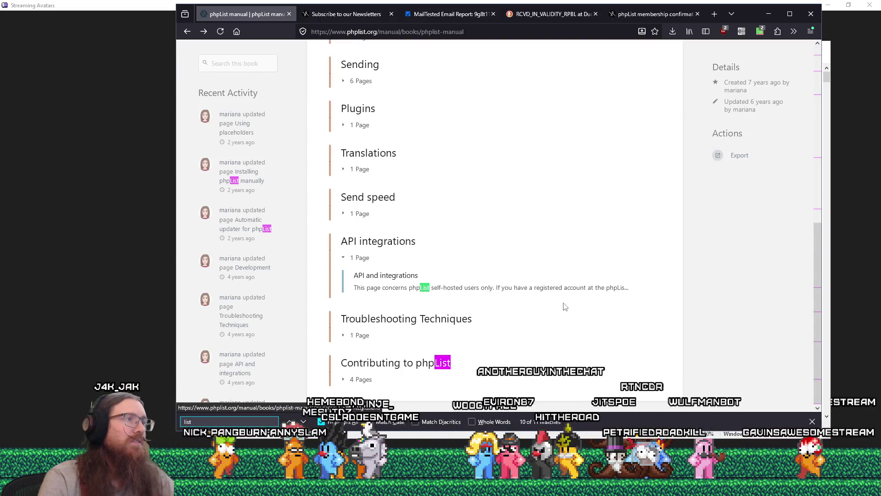
scroll(581, 316, up, 10)
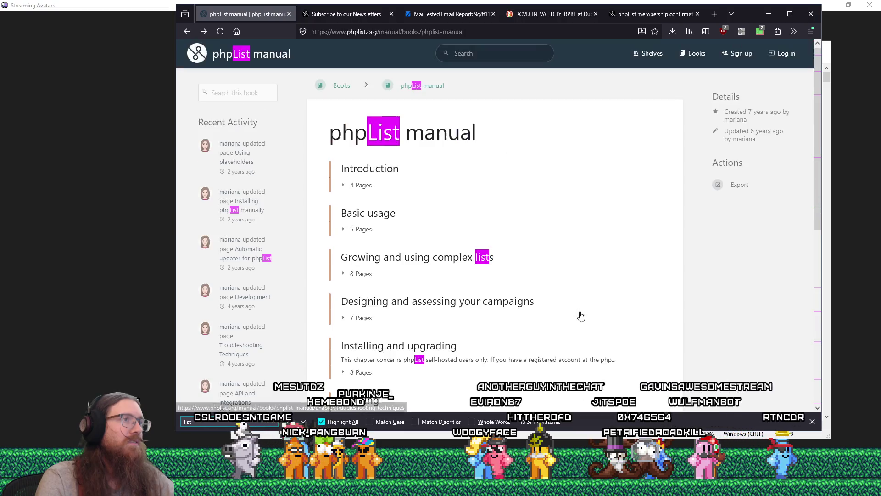
Open Growing and using complex lists > Understanding Subscribers and Lists and read through it
click(513, 268)
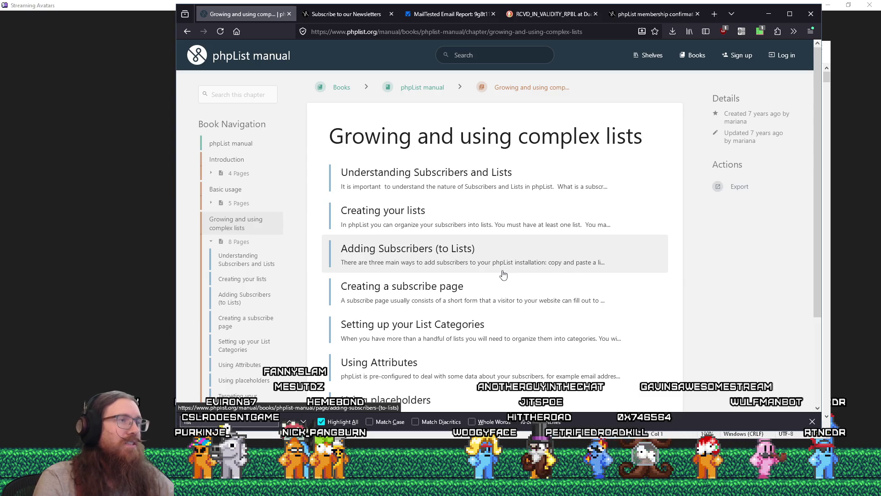
click(489, 183)
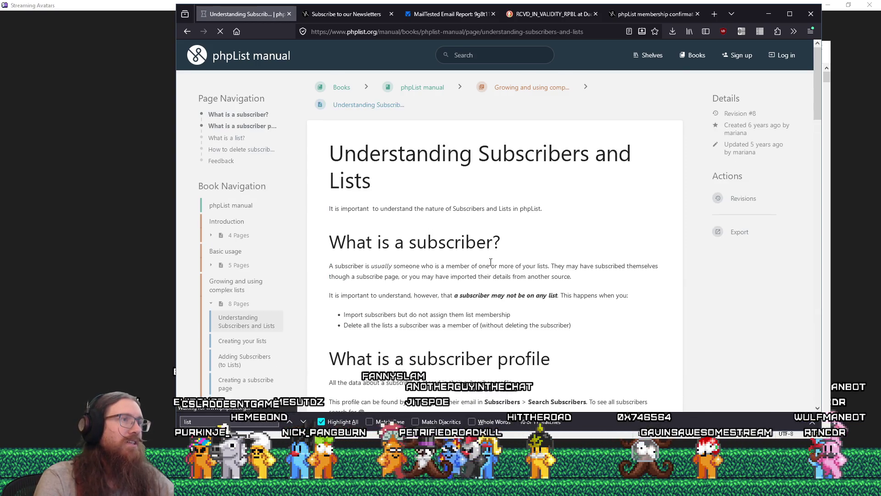
scroll(491, 262, down, 20)
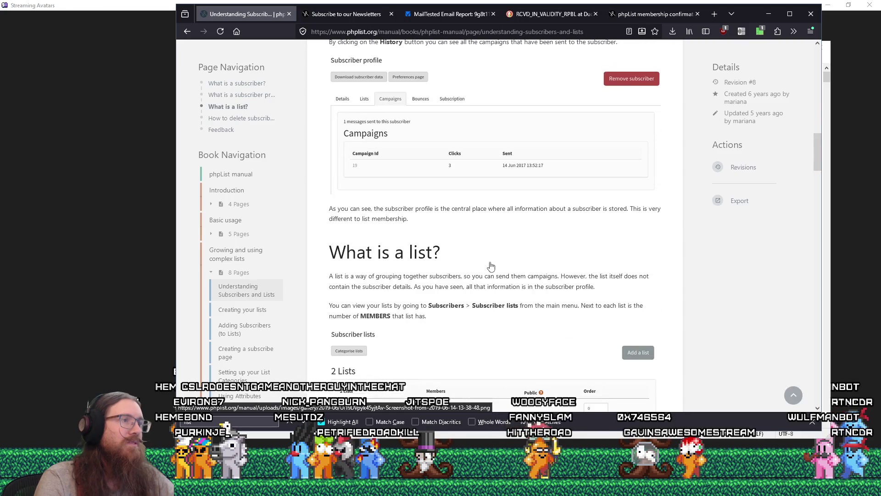
scroll(490, 266, up, 4)
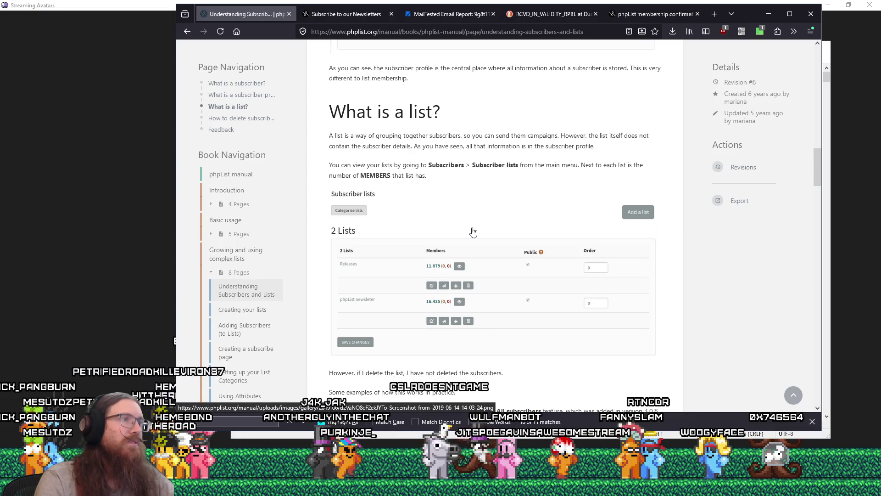
scroll(473, 231, down, 3)
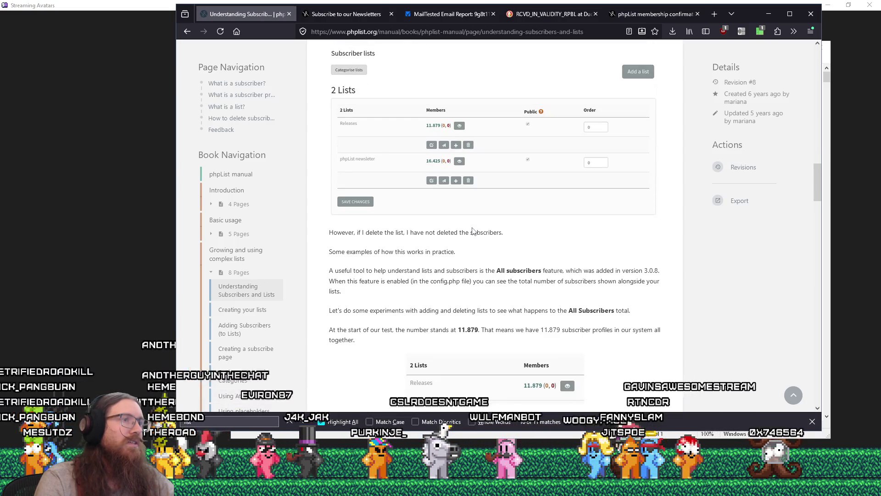
scroll(473, 231, down, 2)
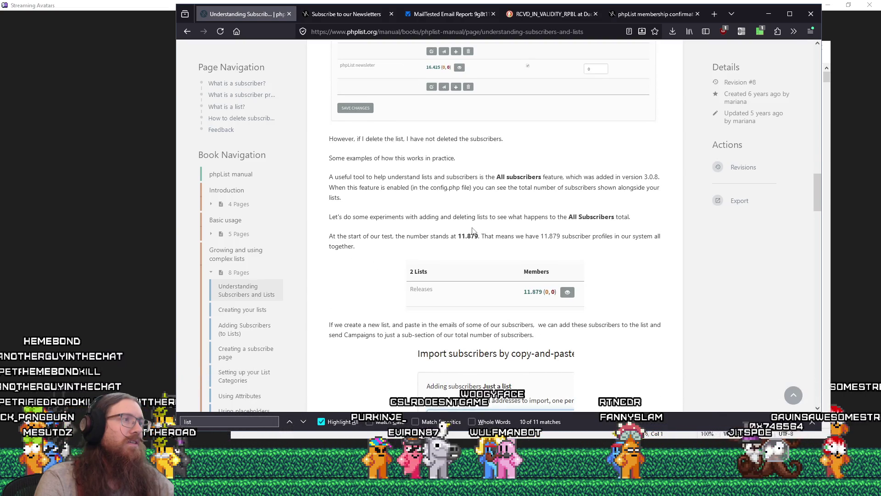
scroll(473, 230, up, 15)
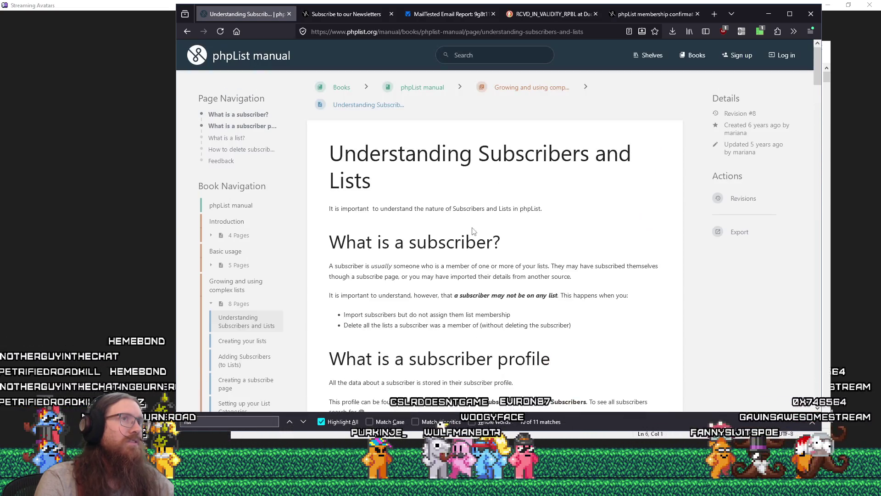
Search the manual for 'newsletter', review the results, then go back to the page
click(487, 55)
text(news)
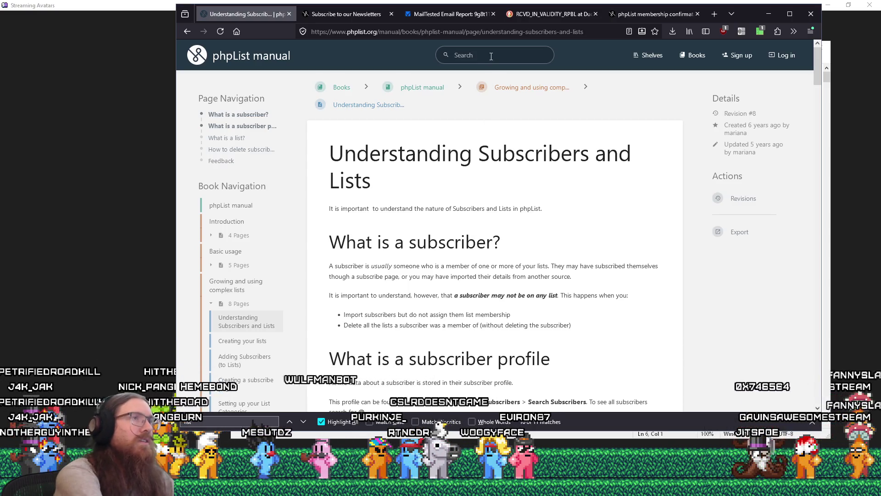
text(letter)
key(Return)
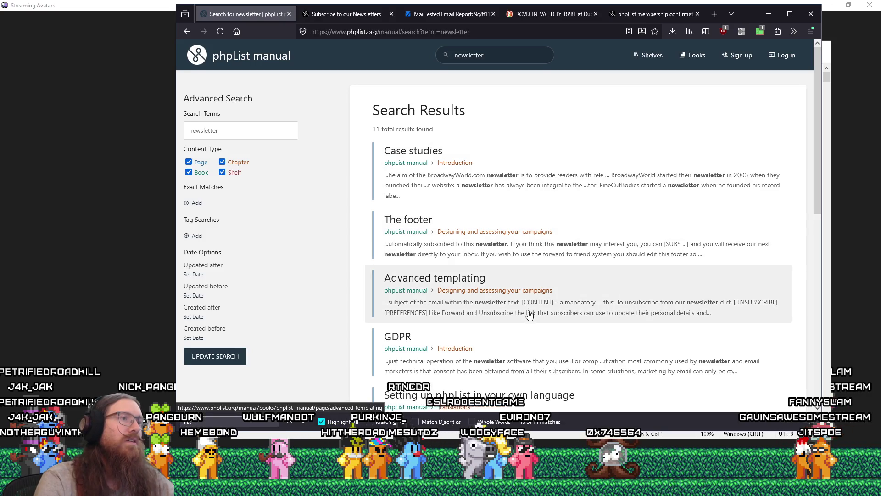
scroll(528, 316, down, 2)
scroll(528, 319, down, 1)
scroll(529, 319, down, 4)
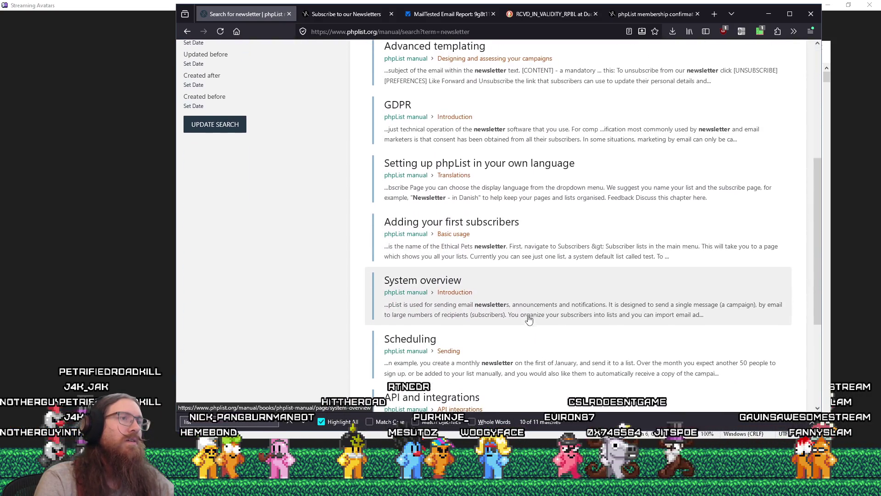
scroll(529, 319, down, 2)
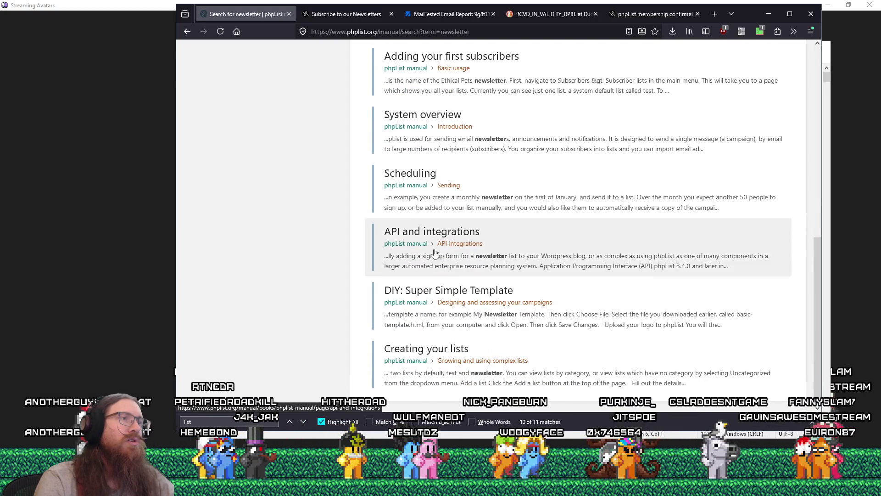
click(189, 32)
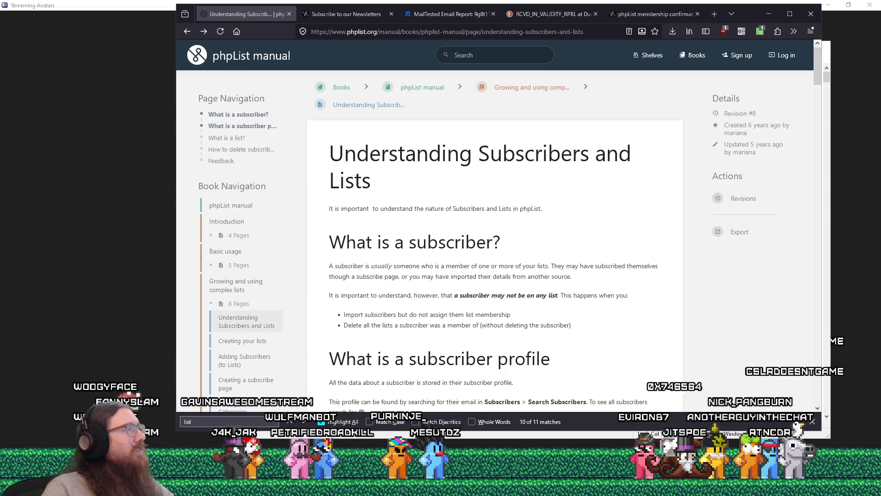
Bring up the open-windows overview while the Understanding Subscribers and Lists page stays open
key(alt+Tab)
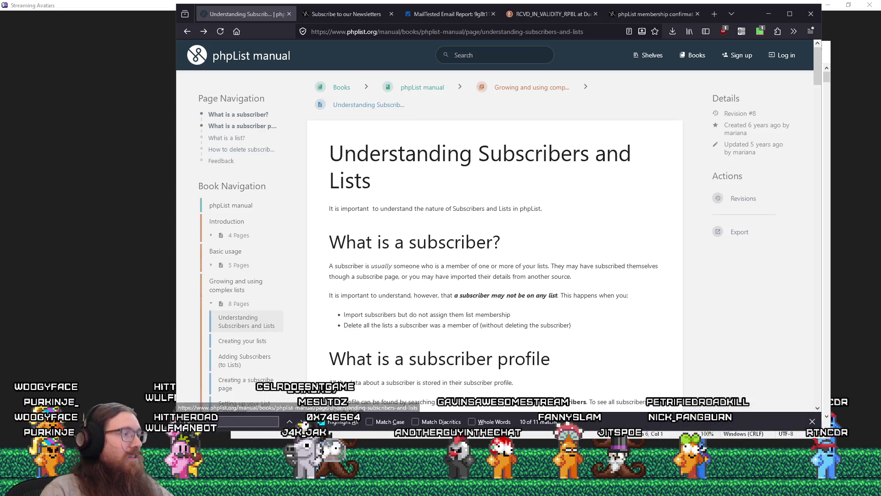
mouse_move(298, 424)
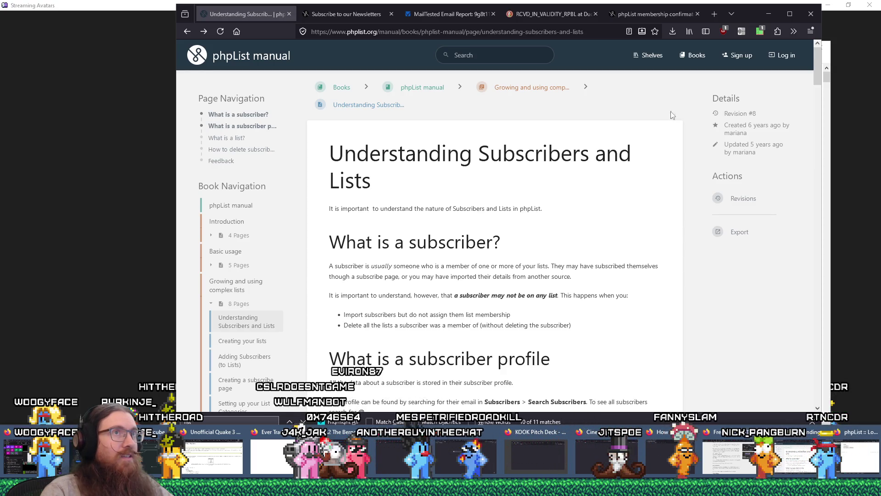
click(704, 17)
text(https://)
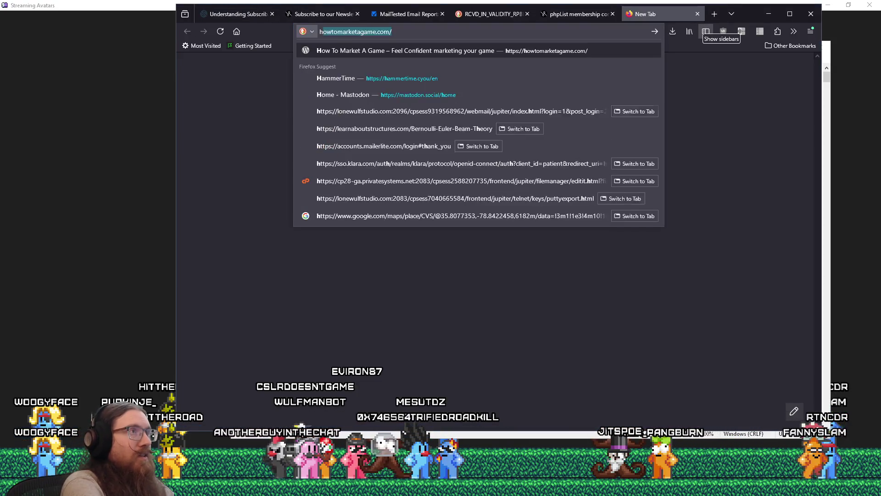
text(lonewulfstudio.com/m)
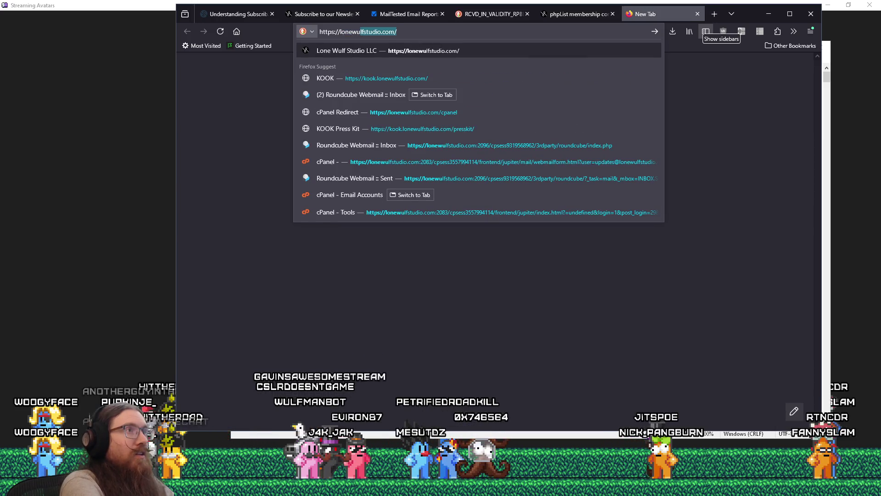
text(ailinglist/)
key(Return)
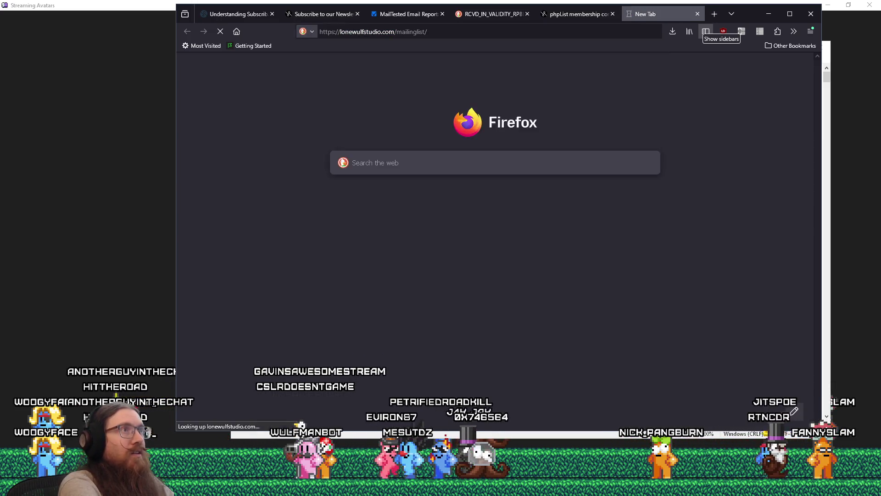
click(400, 31)
right_click(400, 32)
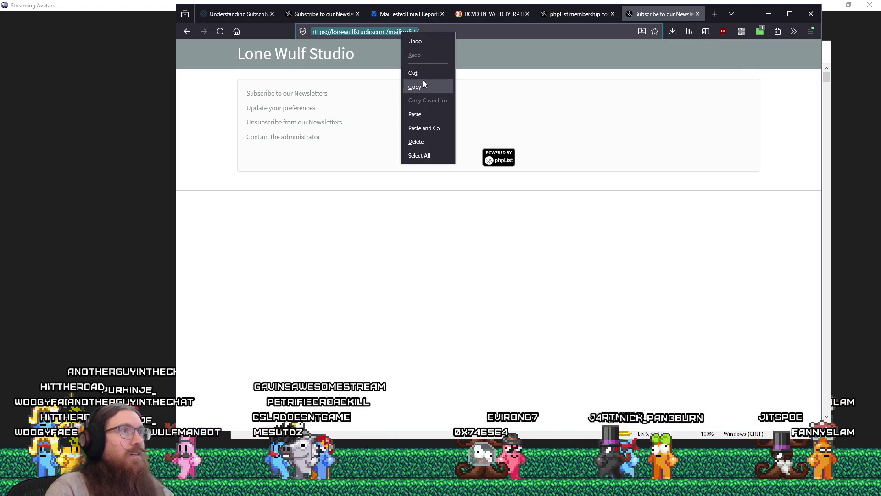
click(423, 82)
Check the 'Subscribe to our Newsletters' form, then return to the mailing list index
key(alt+Tab)
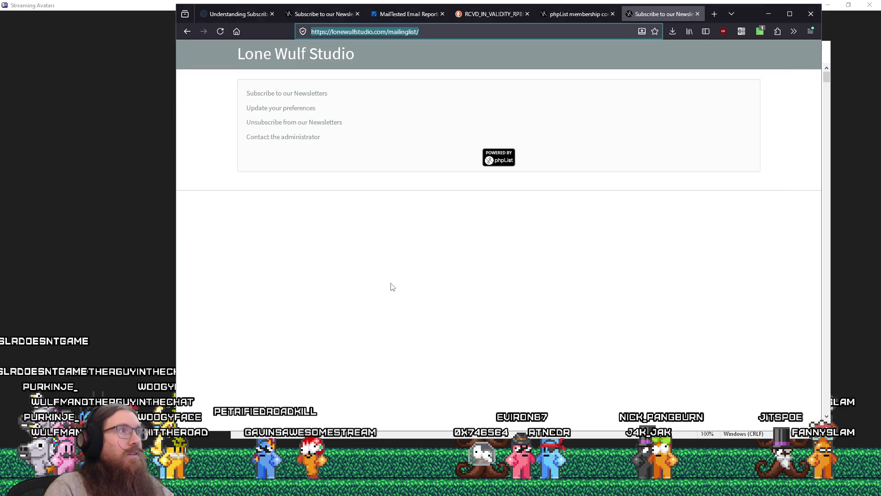
click(286, 94)
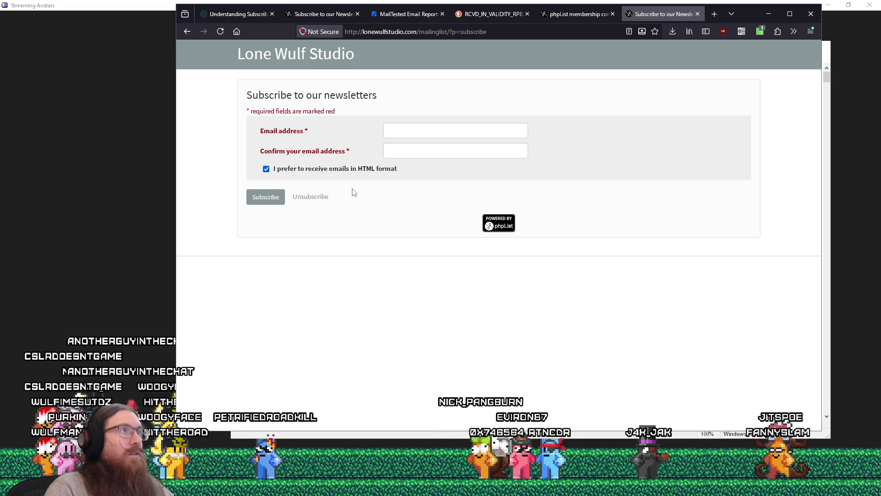
click(190, 31)
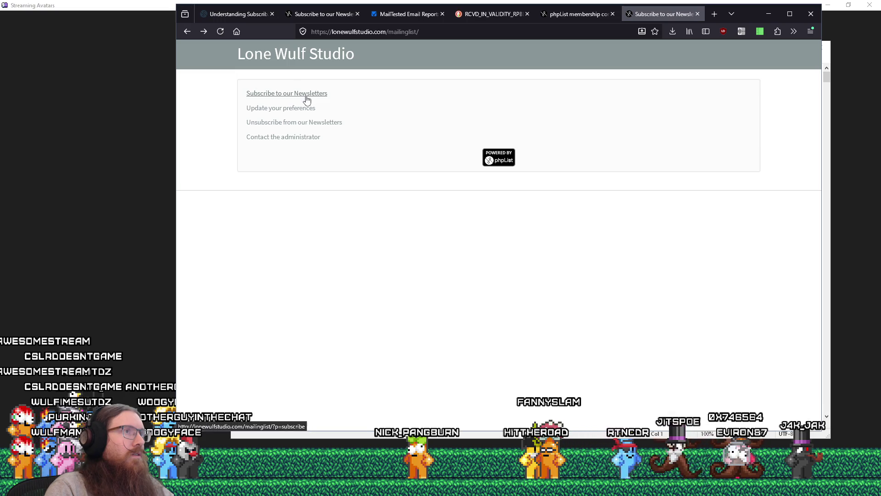
key(alt+Tab)
In kook_todo.txt, add 'Use https instead of http', delete 'Change newsletter name', add 'Test unsubscribe'
key(alt+Tab)
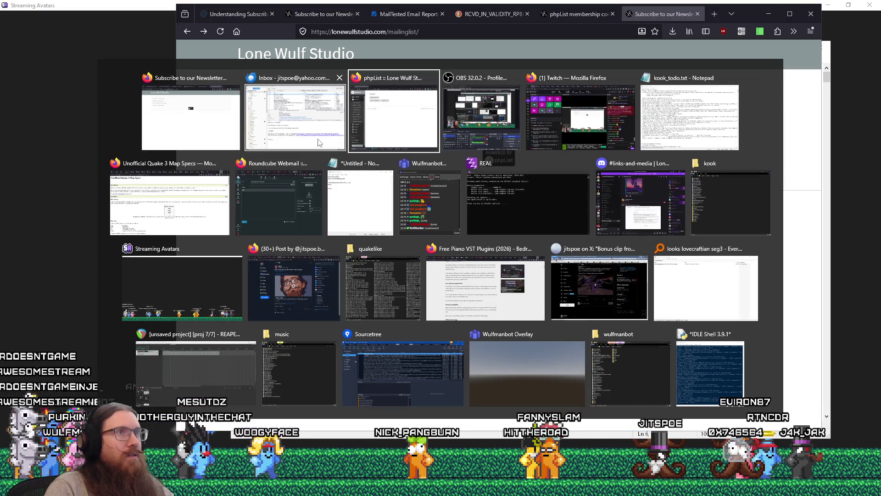
key(alt+Tab)
key(alt+Tab)
key(alt+Tab)
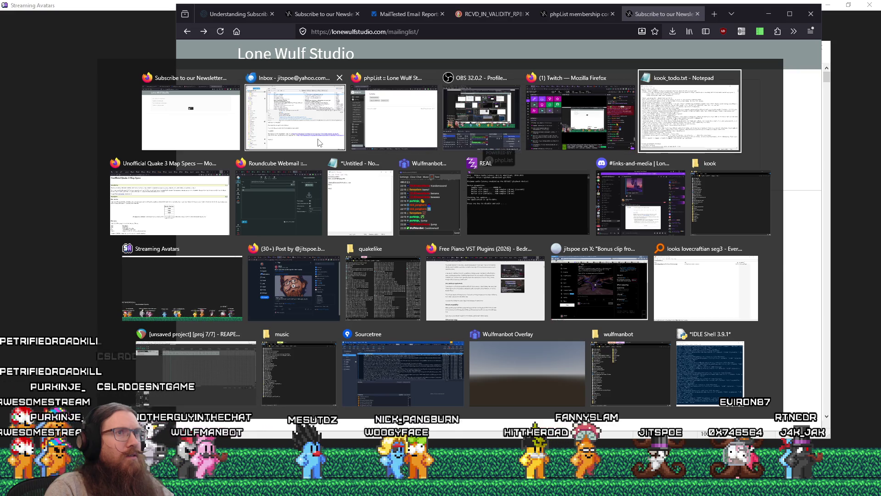
text(Use https instead of http)
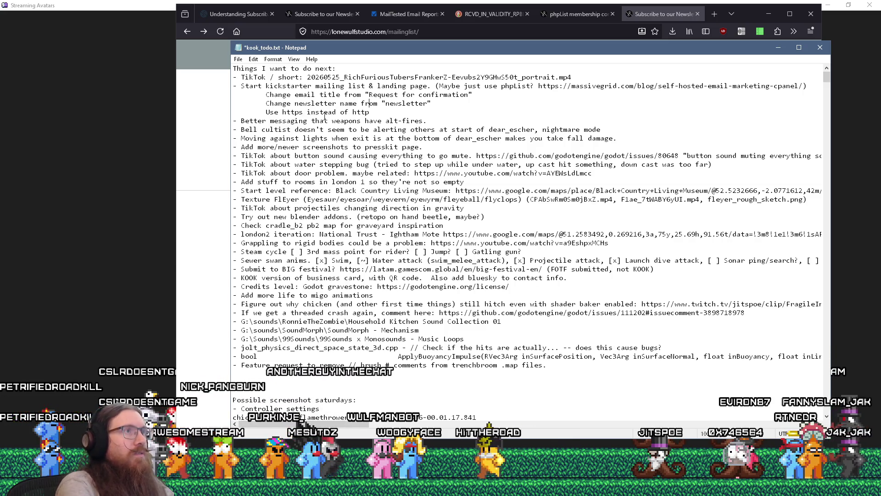
drag(433, 103, 473, 94)
key(BackSpace)
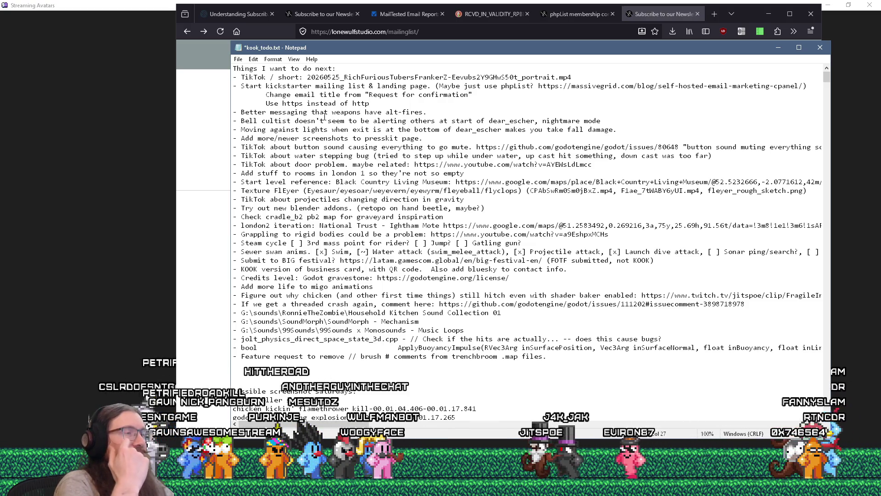
key(Return)
key(Tab)
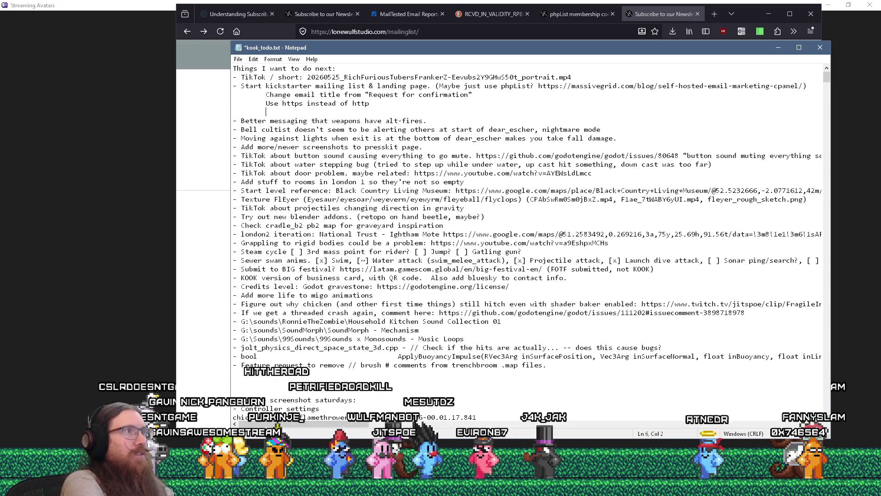
text(Test unsubscribe)
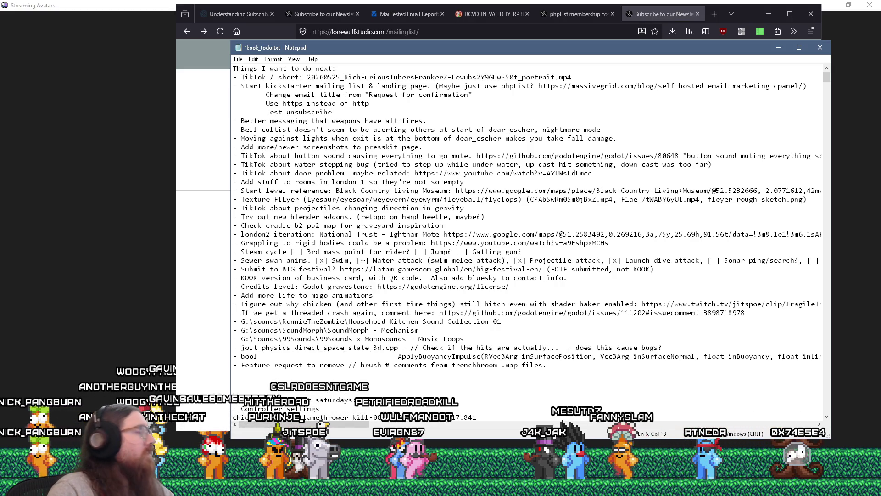
key(alt+Tab)
key(alt+Tab)
key(alt+Tab)
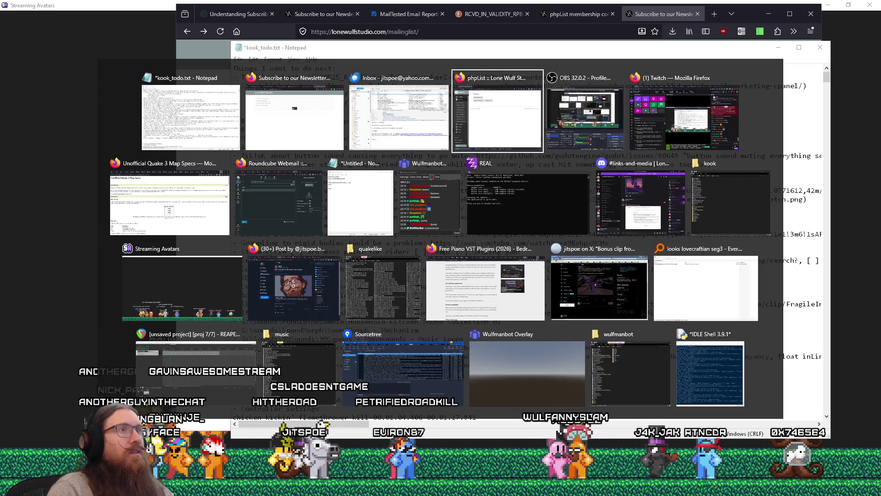
Bring the mailing list page forward and close the unsubscribe confirmation tab
key(Escape)
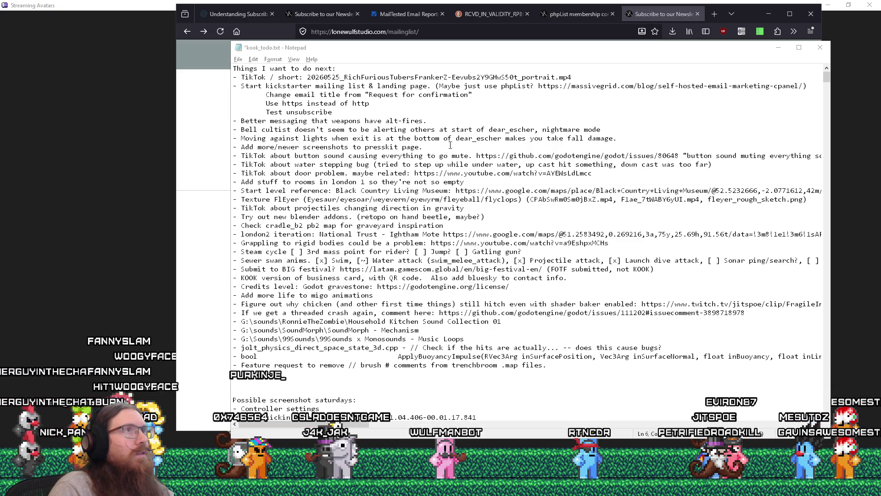
click(223, 117)
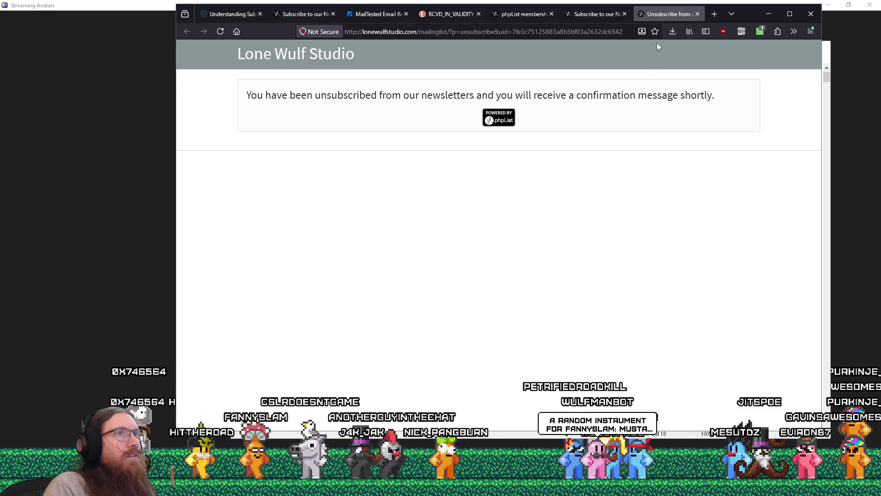
click(696, 14)
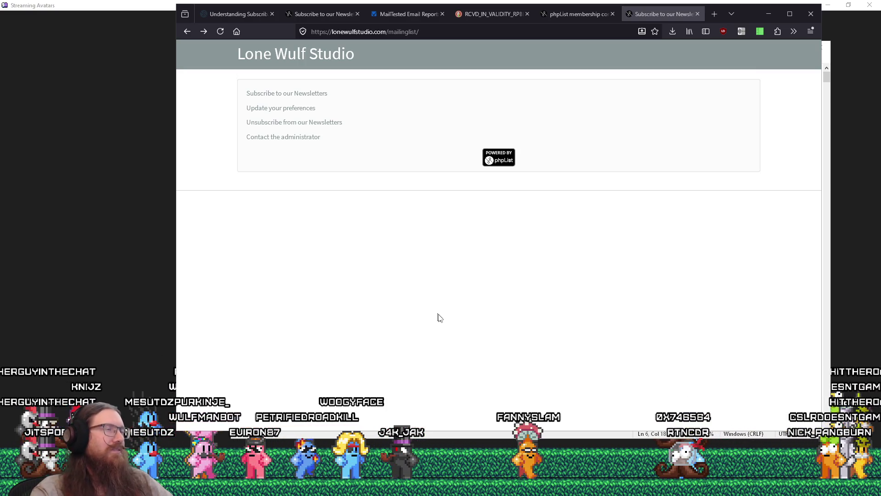
Bring up the list of open windows from the Lone Wulf Studio mailing list page
key(alt+Tab)
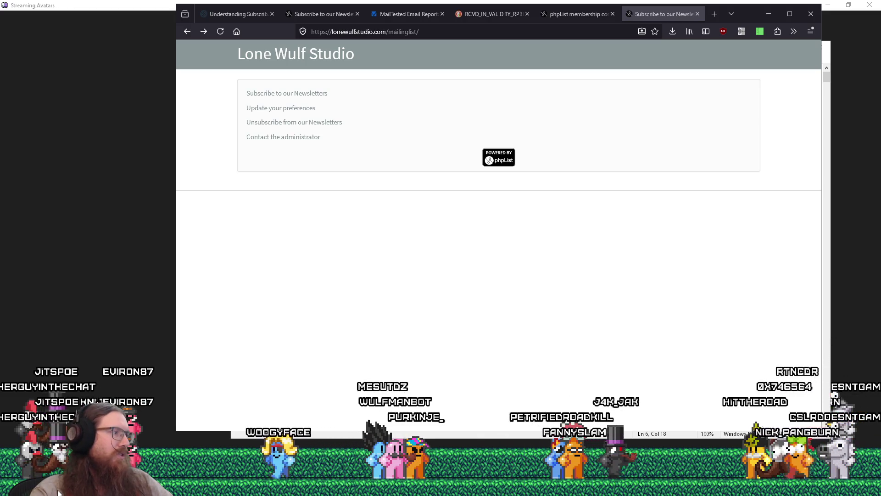
mouse_move(73, 493)
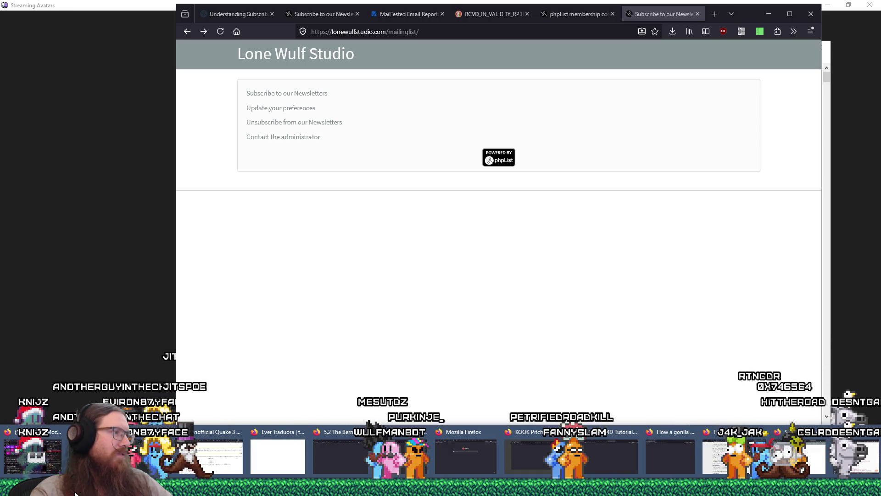
mouse_move(114, 487)
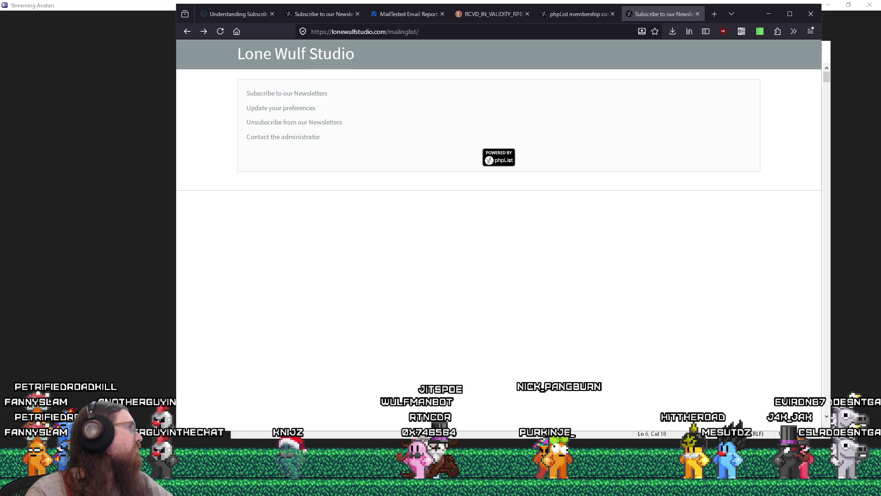
Alt+Tab over to the Notepad window showing kook_todo.txt
key(alt+Tab)
key(alt+Tab)
key(alt+Tab)
key(alt+Tab)
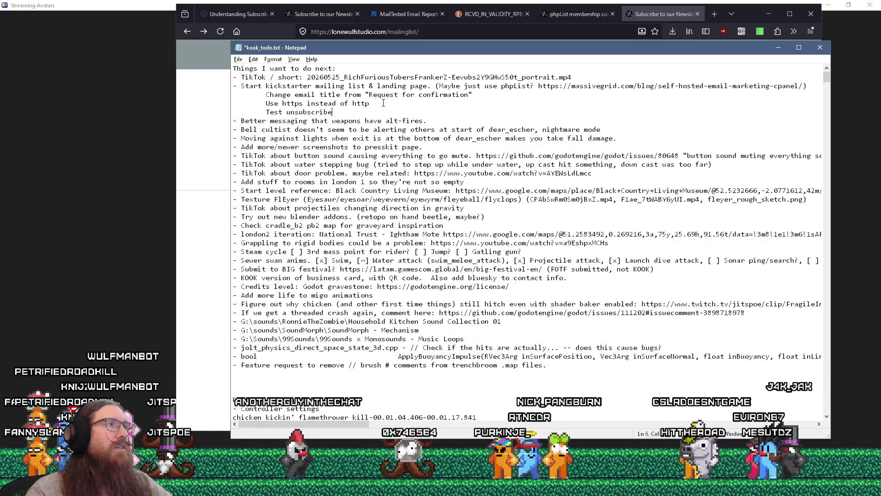
Delete the 'Use https instead of http' line, then bring the mailing list page forward
drag(383, 102, 484, 96)
key(BackSpace)
key(Down)
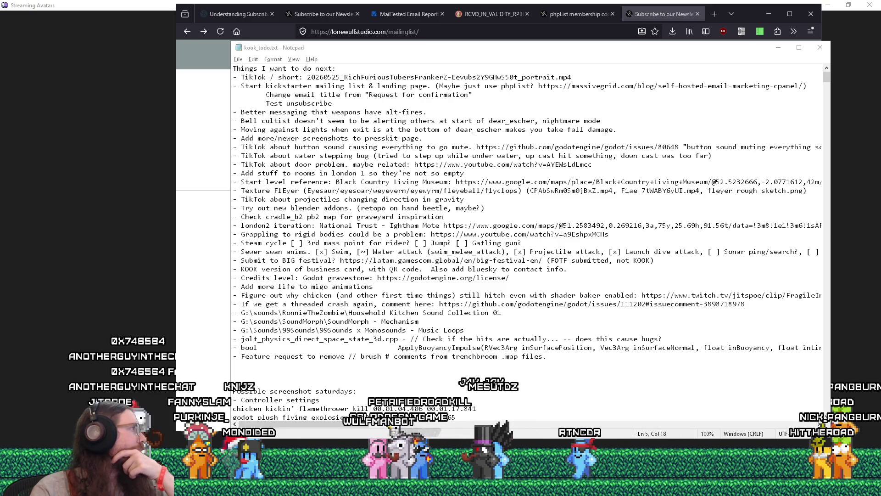
click(211, 135)
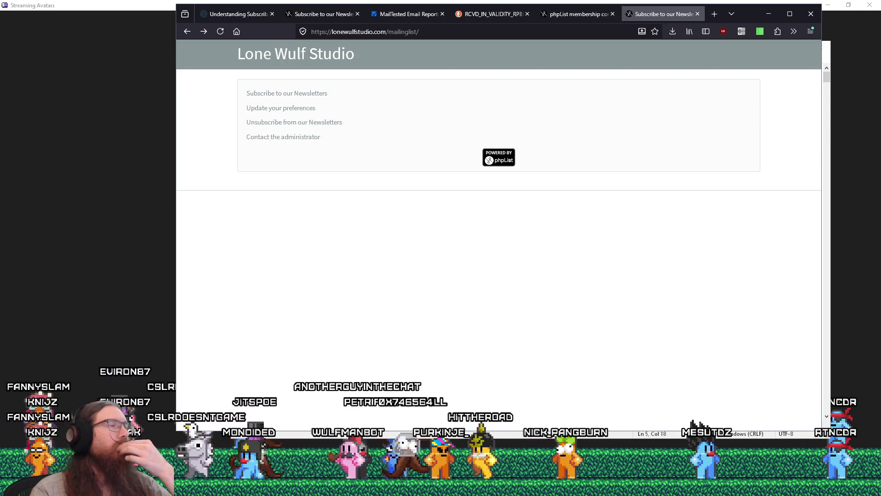
Open the 'Subscribe to our Newsletters' form, copy its page address, and open the browser menu
click(284, 95)
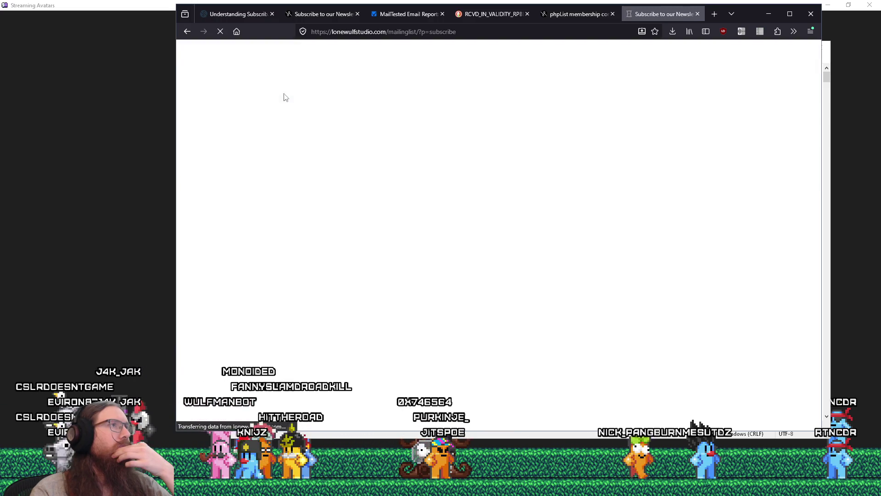
right_click(371, 31)
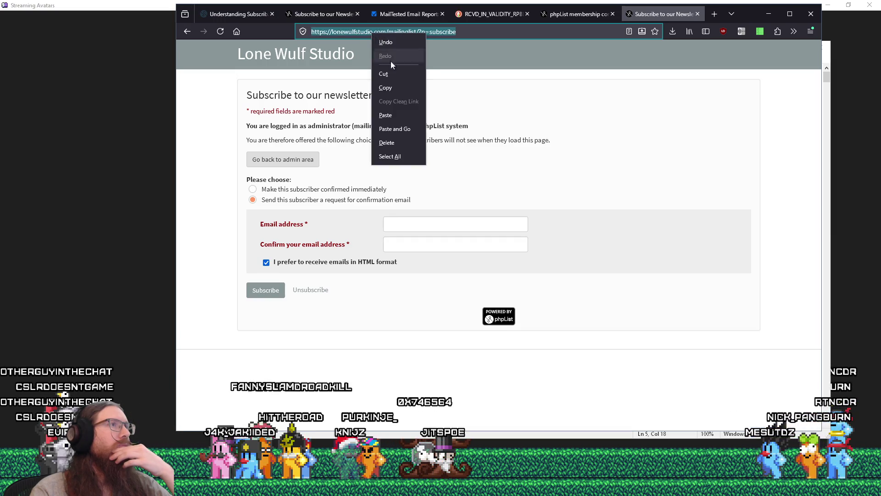
click(401, 85)
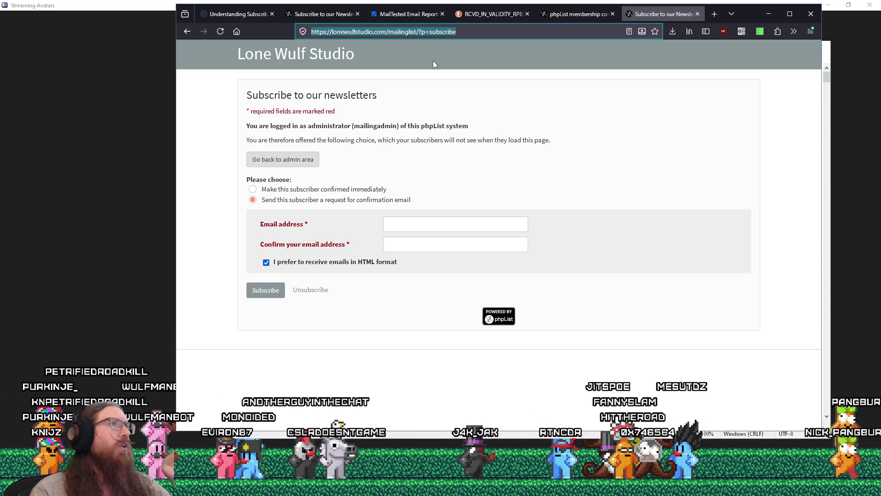
right_click(444, 33)
click(475, 90)
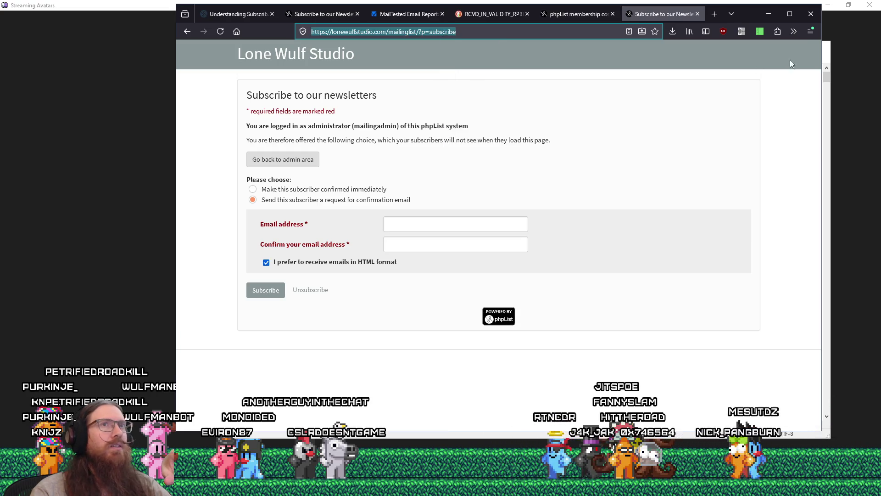
click(806, 32)
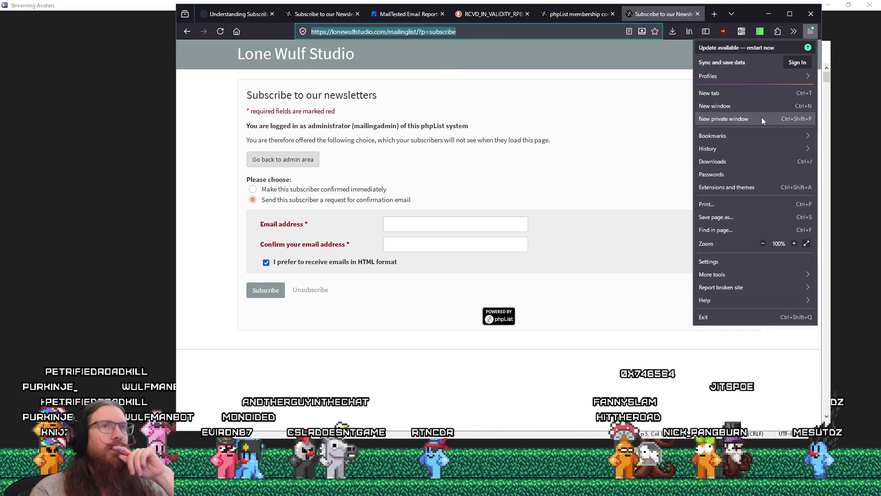
Load the copied subscribe page address in a new private window and reposition the window
click(761, 117)
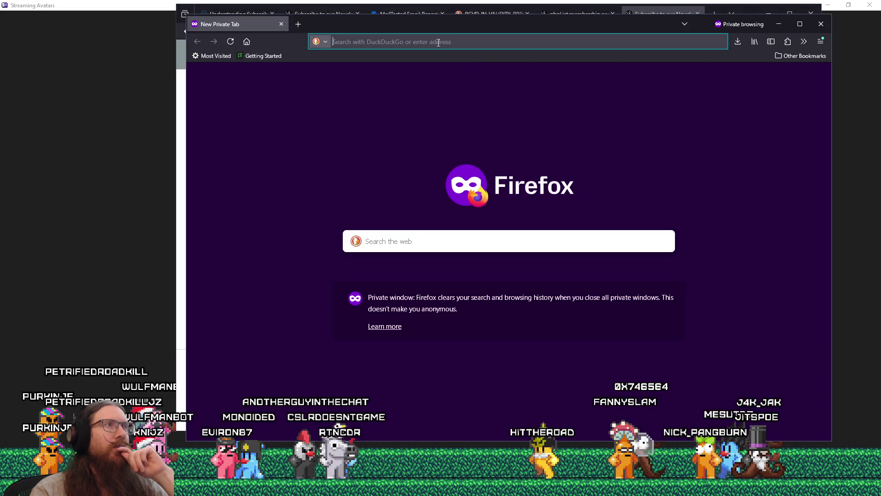
right_click(438, 42)
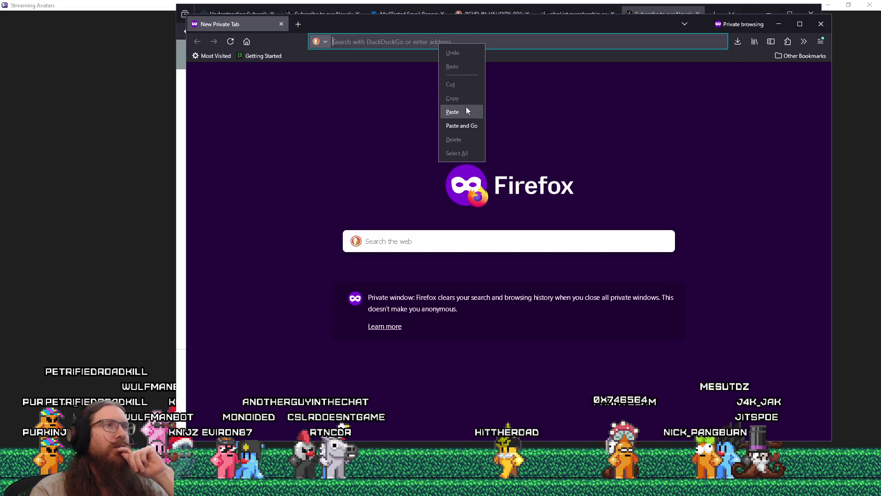
click(467, 110)
mouse_move(450, 25)
mouse_down()
mouse_move(641, 160)
mouse_move(599, 88)
mouse_move(703, 117)
mouse_move(450, 26)
mouse_up()
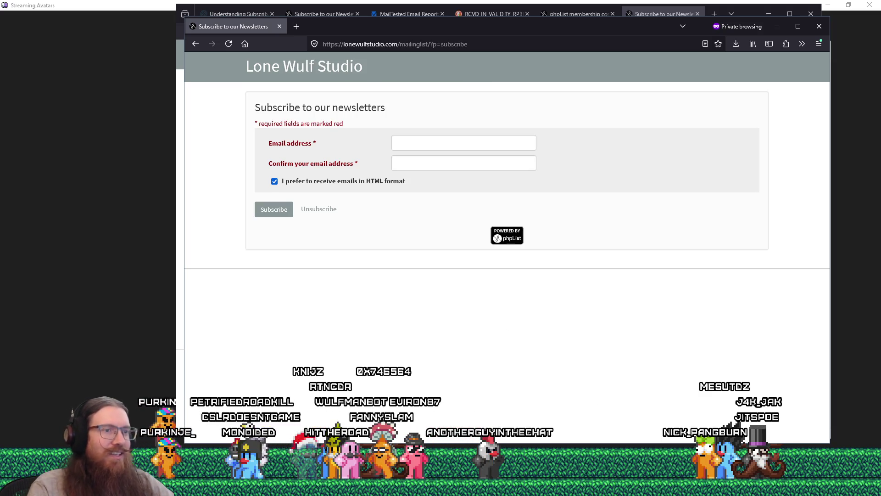
Back in Notepad, start a new indented line under 'Test unsubscribe'
key(alt+Tab)
key(alt+Tab)
key(alt+Tab)
key(alt+Tab)
key(End)
key(Return)
key(Tab)
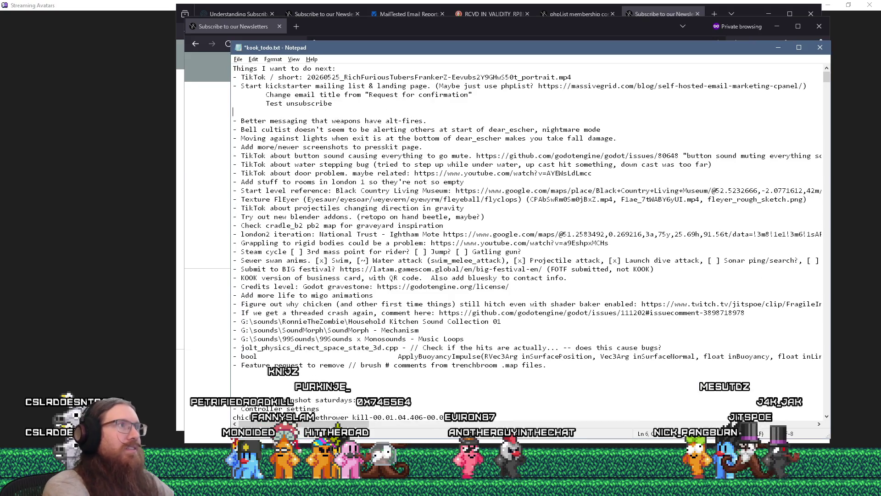
Add the subtask 'Add a !mailinglist command to Wulfmanbot', save, and cycle back to the notes
text(Add a)
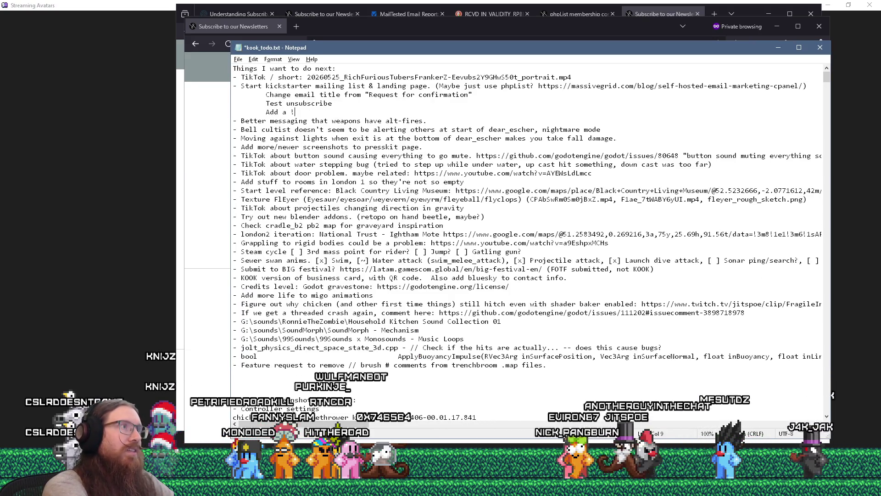
text( !mailinglist command to Wulfmanbot)
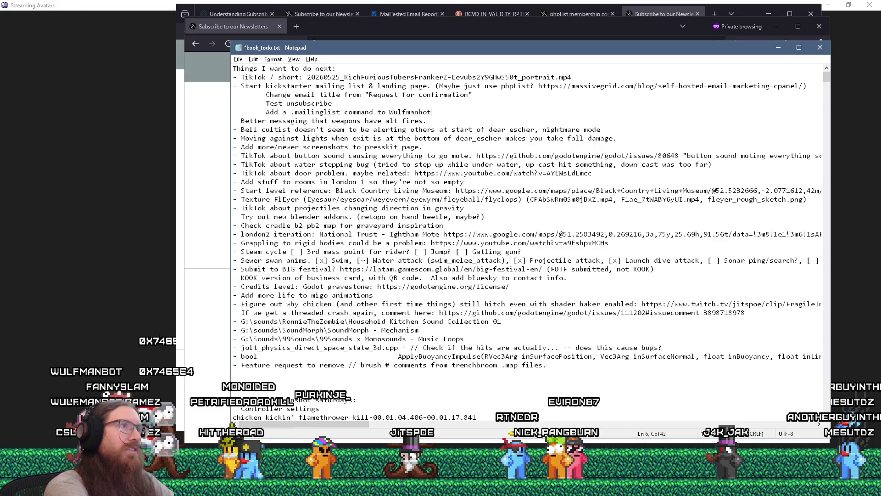
key(ctrl+s)
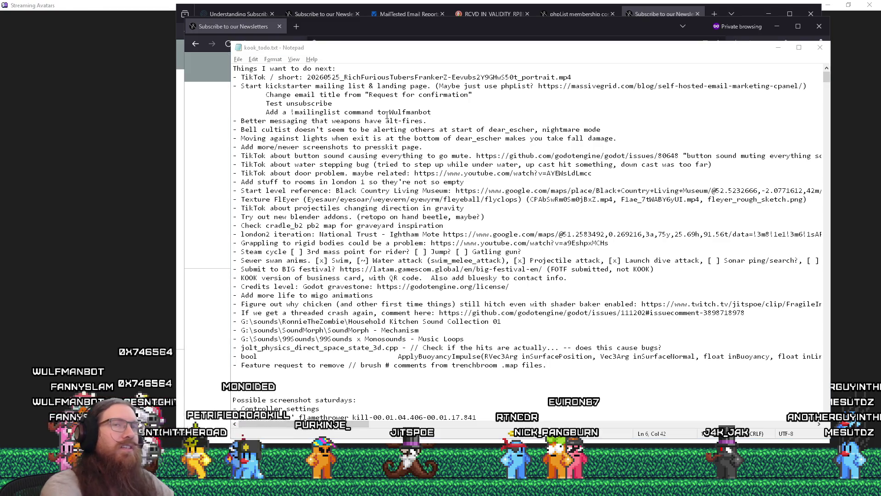
key(alt+Tab)
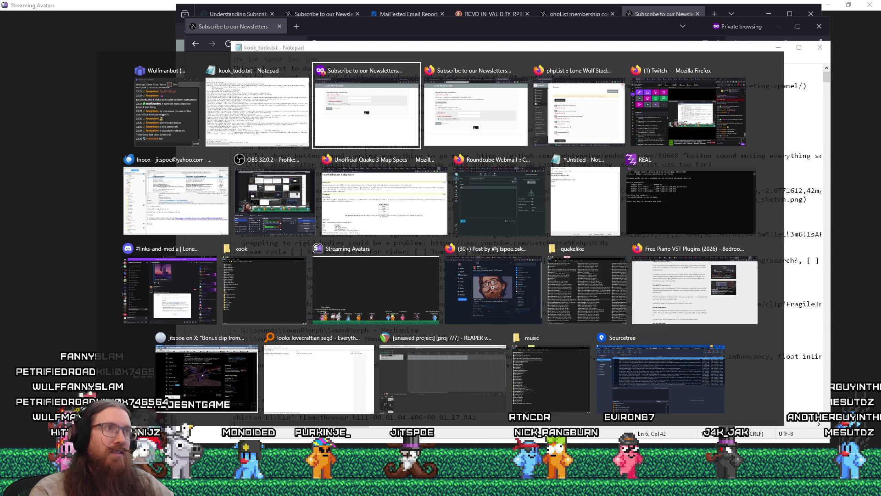
key(Tab)
key(shift+Tab)
key(shift+Tab)
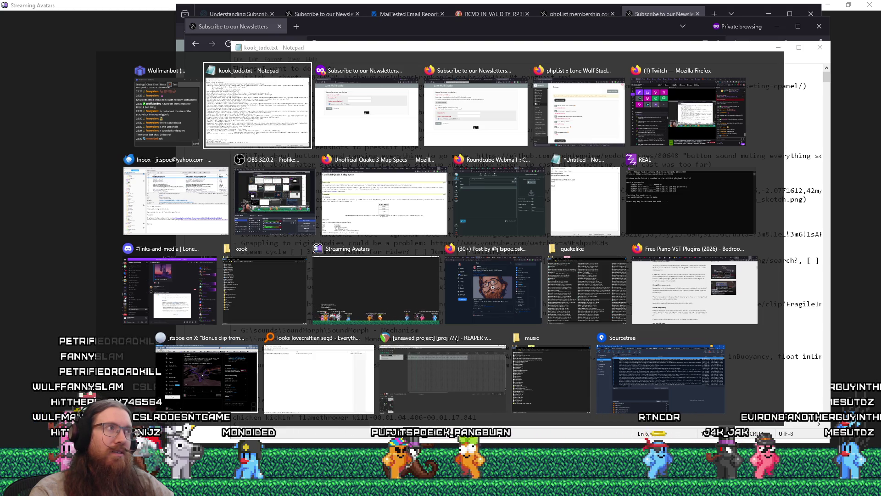
key(shift+Tab)
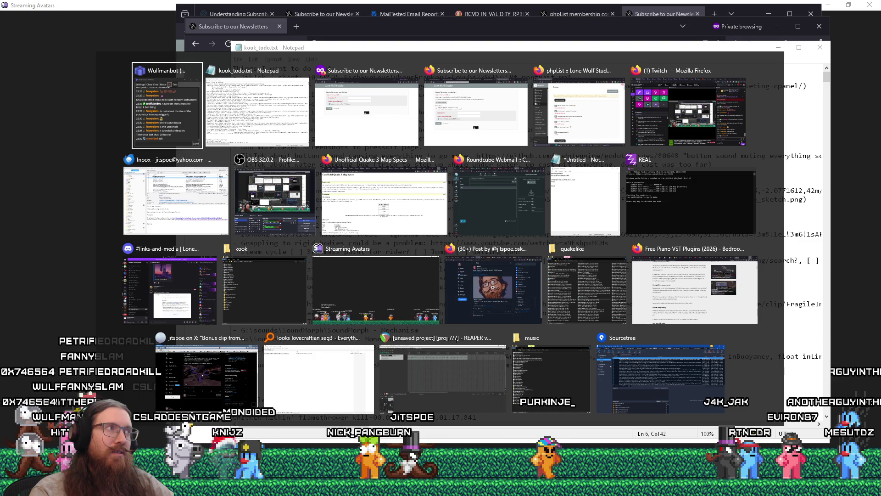
key(Tab)
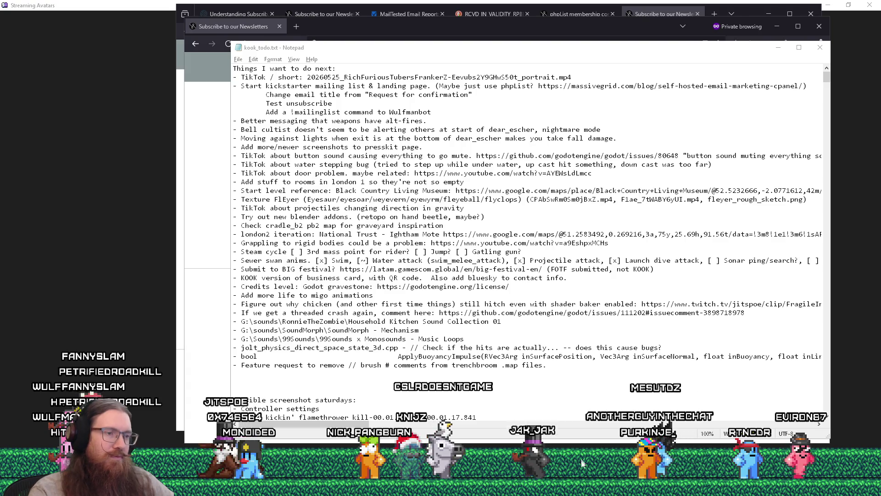
mouse_move(714, 494)
mouse_move(668, 490)
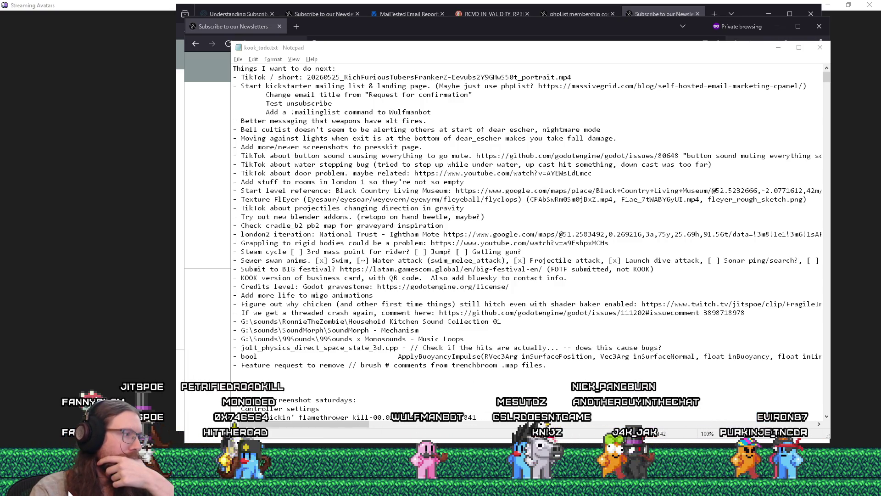
mouse_move(69, 491)
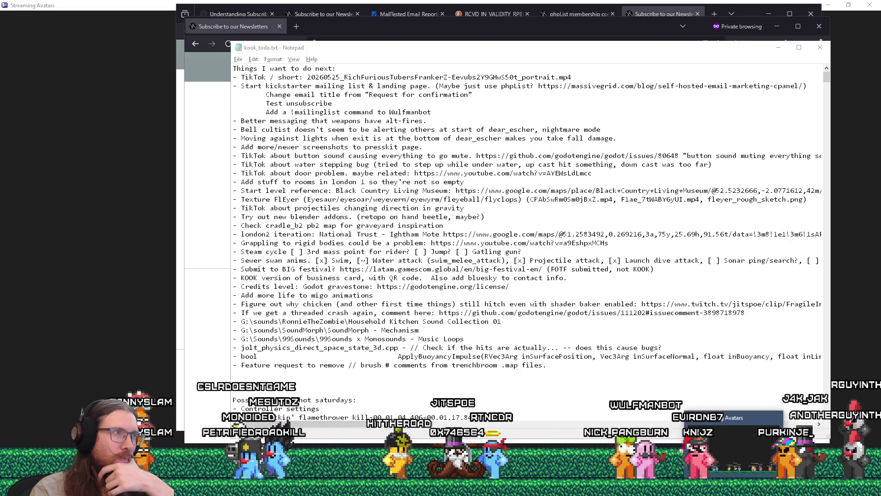
click(435, 113)
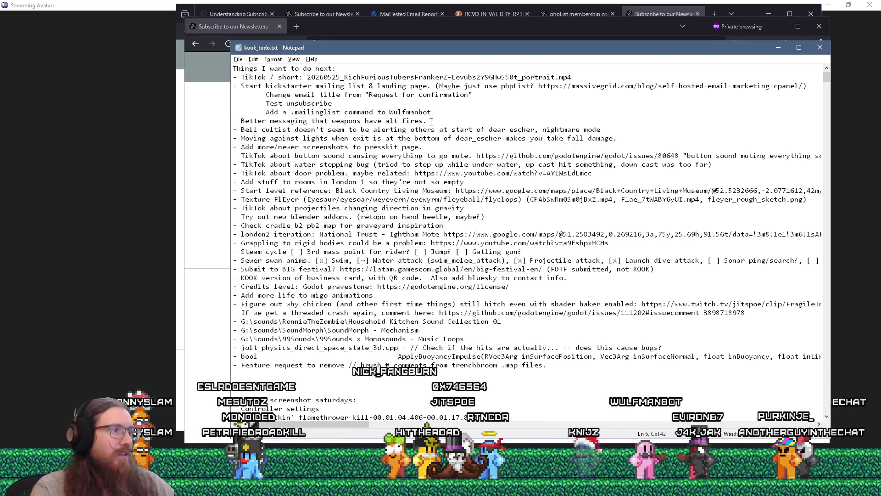
click(237, 374)
Write the item 'Add mailing list subscription to main LoneWulfStudio and KOOK site', then return to the browser
text(- Add )
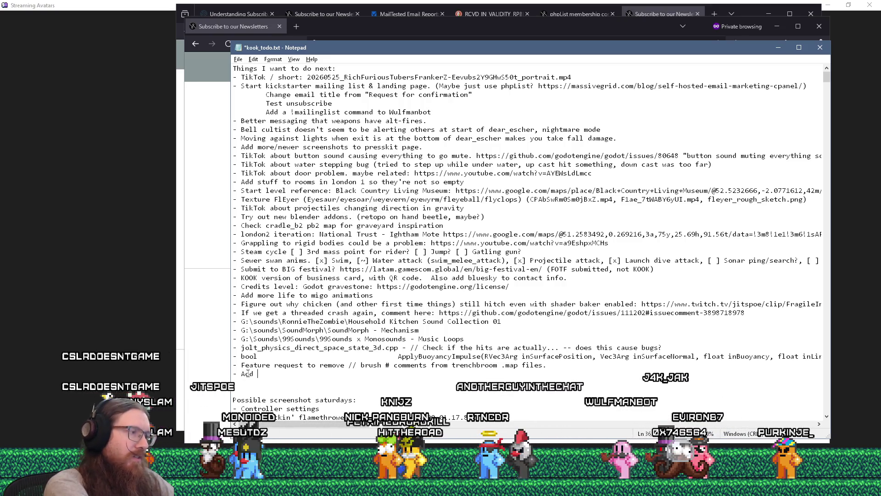
text(mailing list subscription to main)
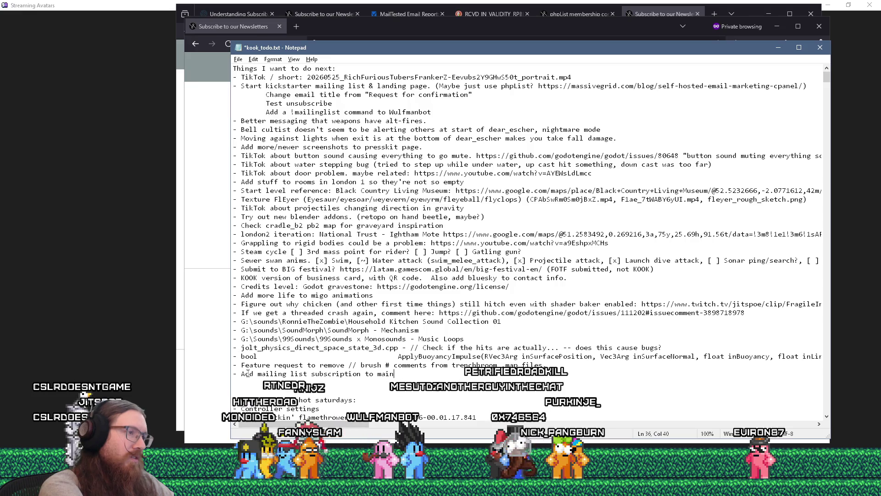
text(LoneWulfStudio )
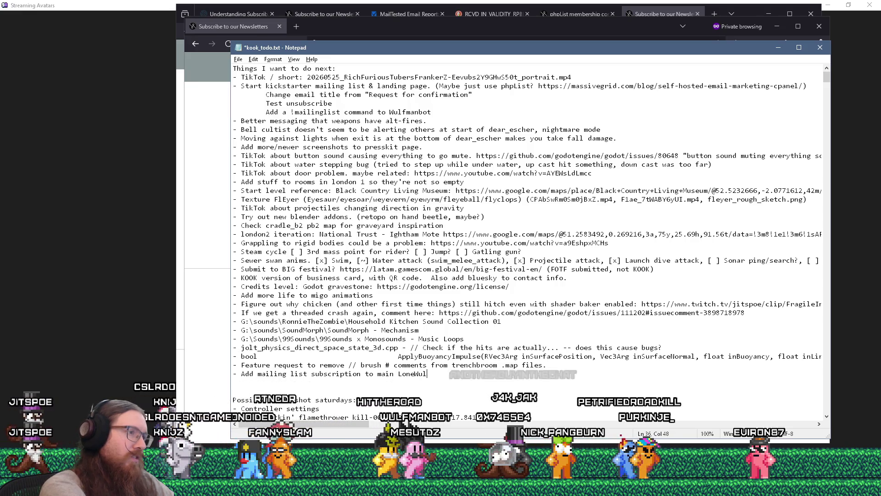
text(and )
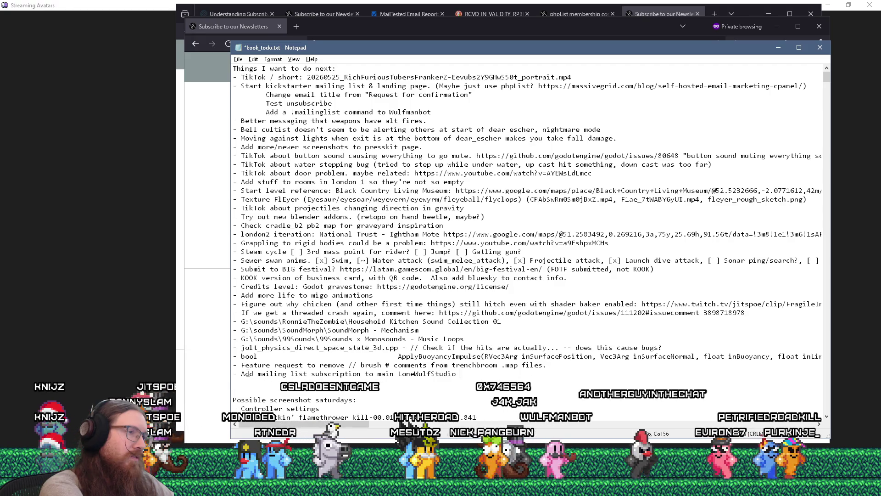
text(KOOK site.)
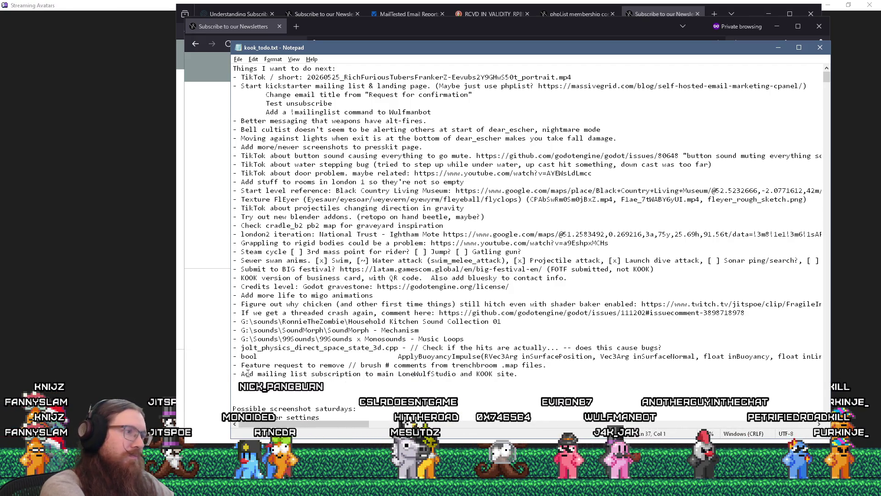
key(alt+Tab)
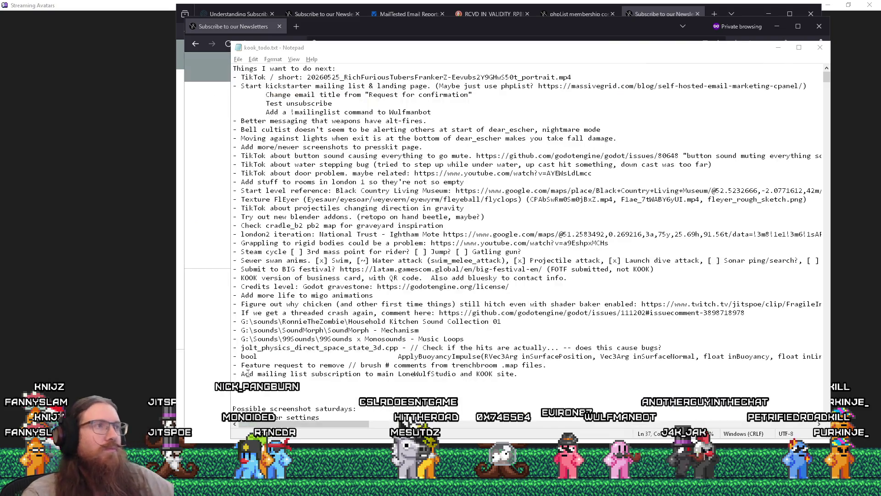
click(244, 26)
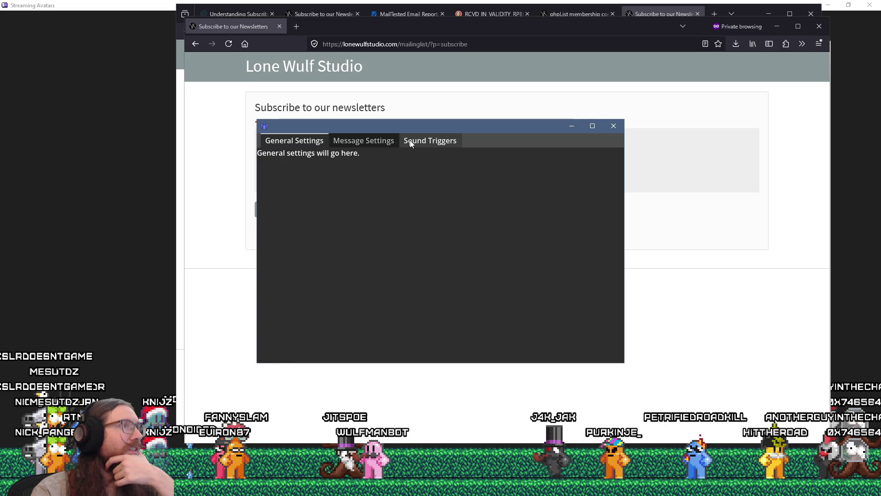
Open Wulfmanbot's message commands and pick out the !mailinglist command
click(374, 141)
click(317, 183)
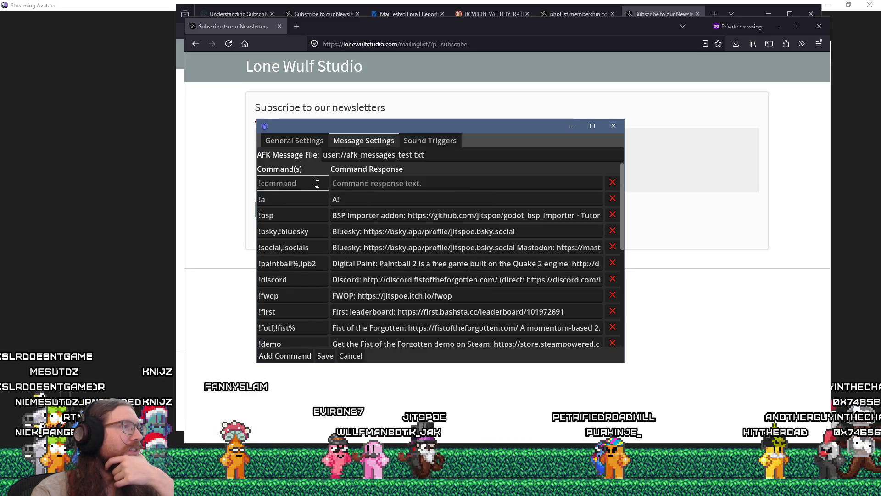
text(!Mai)
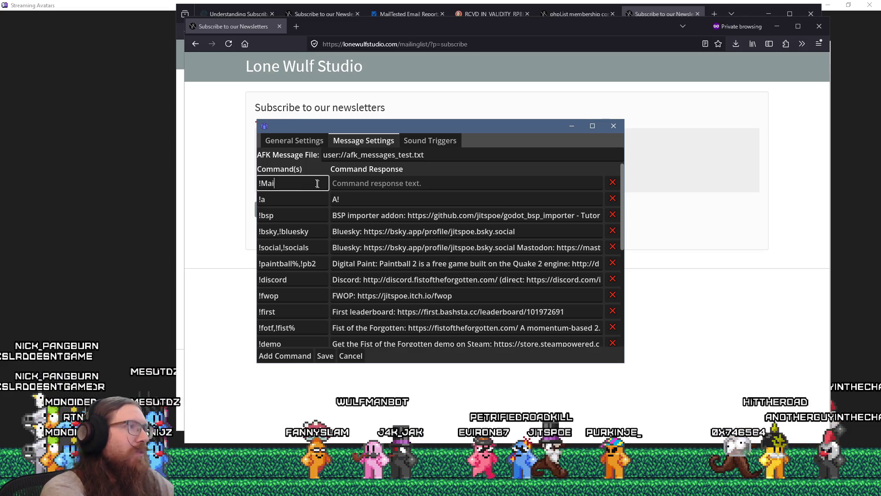
key(BackSpace)
key(BackSpace)
key(BackSpace)
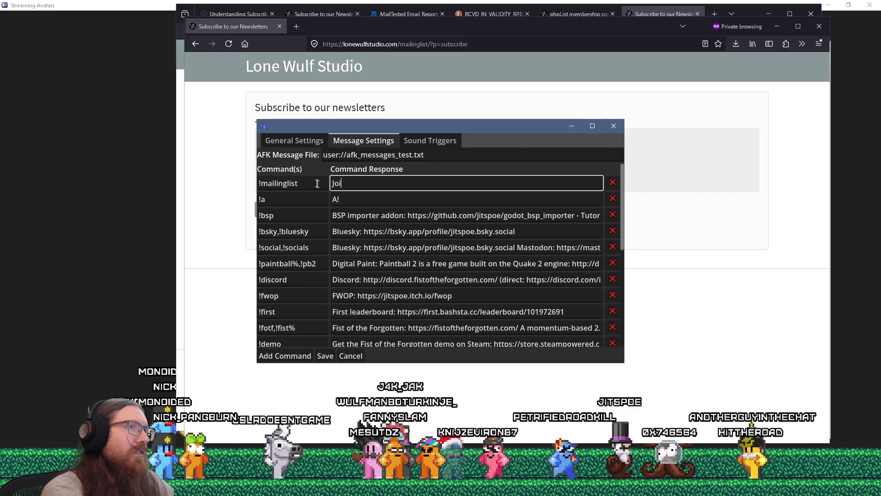
Rewrite its reply inviting sign-ups for news updates like demo releases and Kickstarter campaigns, append the subscribe link, save
key(BackSpace)
key(BackSpace)
key(BackSpace)
text(Sign up for the mailing list to get u)
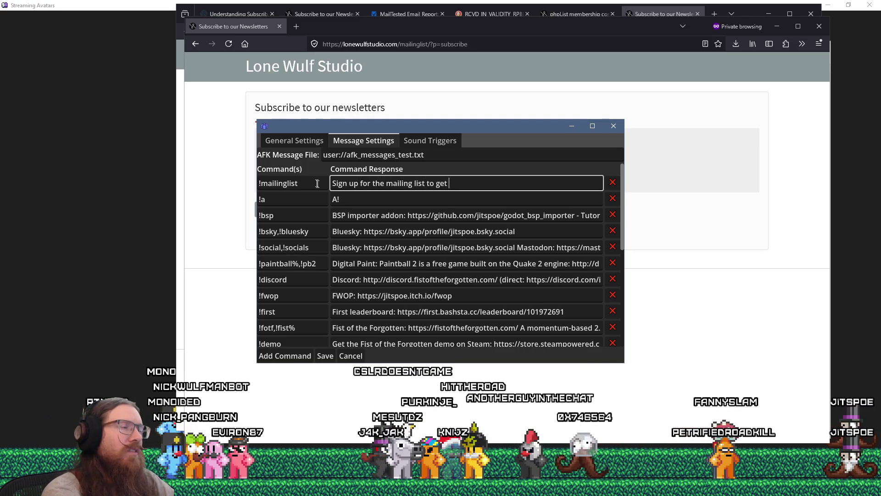
text(pdates for)
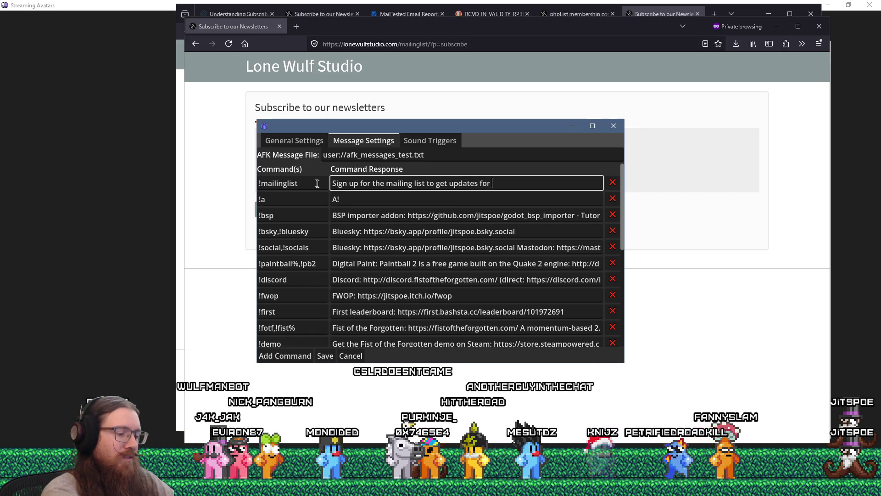
key(BackSpace)
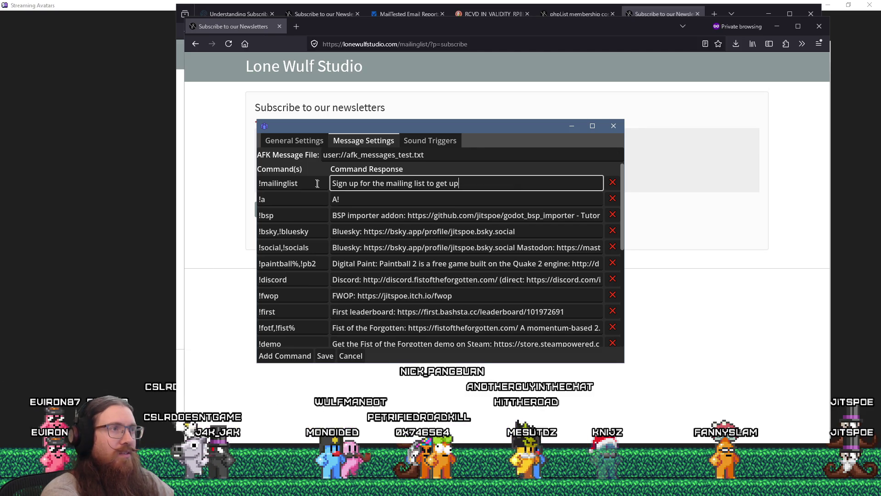
text(ews update)
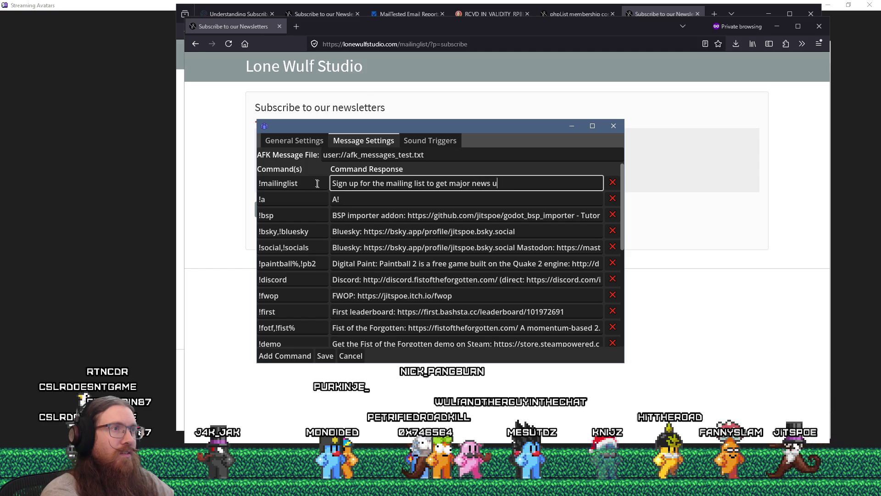
text(s like )
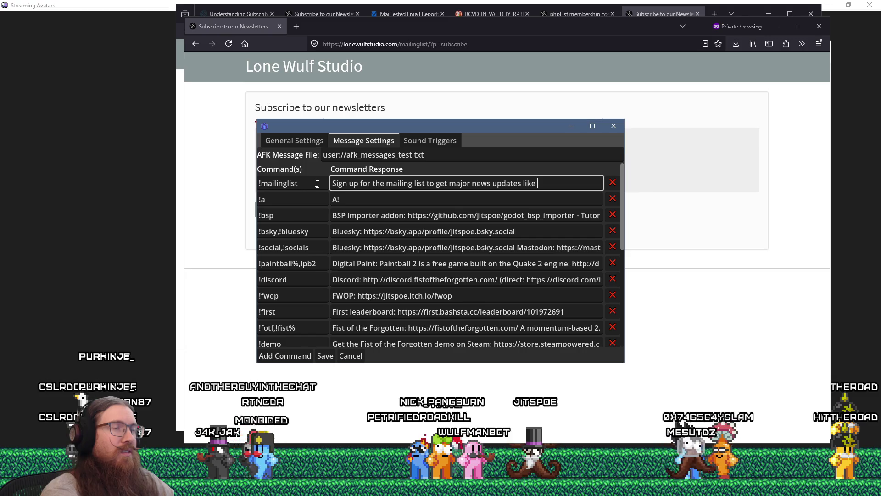
text(demo release)
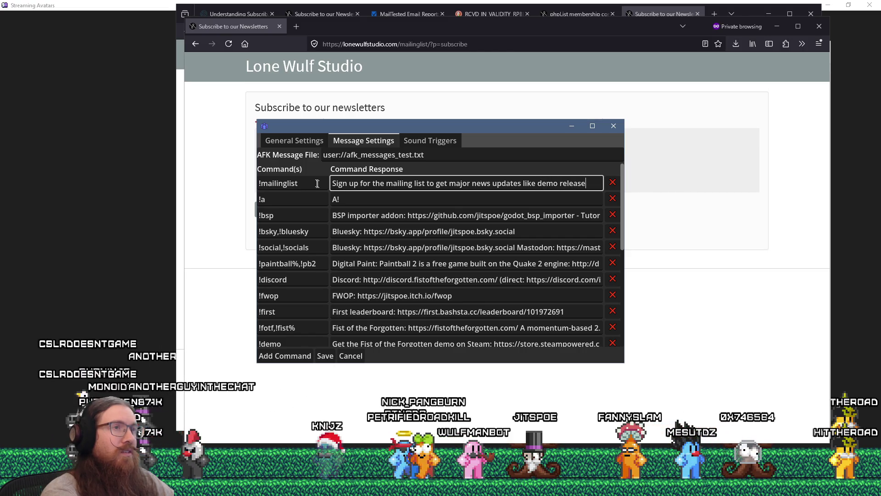
text(s, kick)
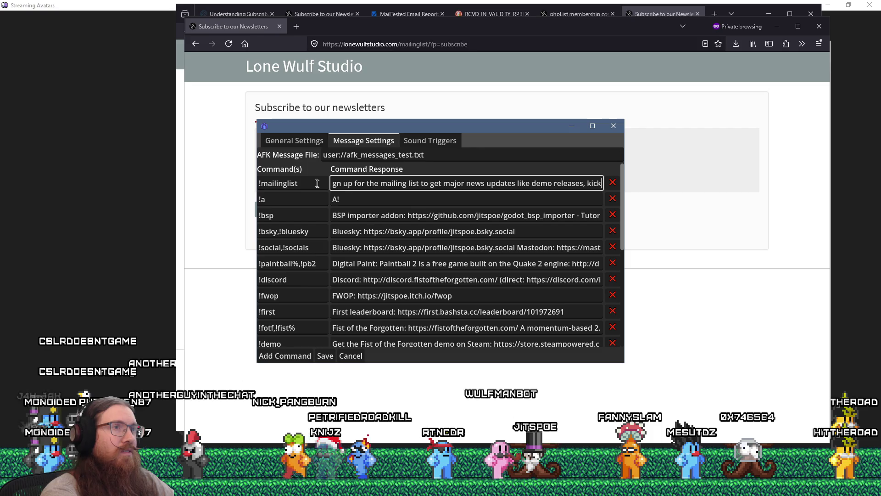
key(BackSpace)
key(BackSpace)
key(BackSpace)
text(Kick)
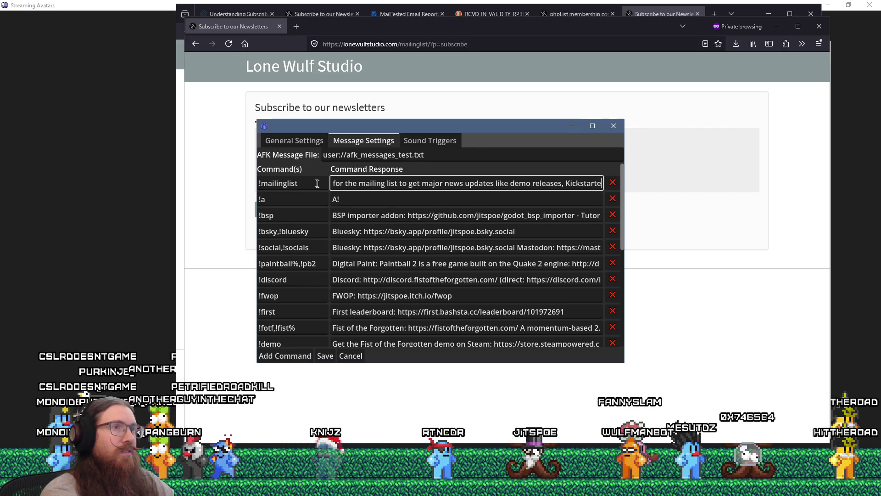
text(rter campaigns, etc.)
text(https://lonewulfstudio.com/mailinglist/?p=subscribe)
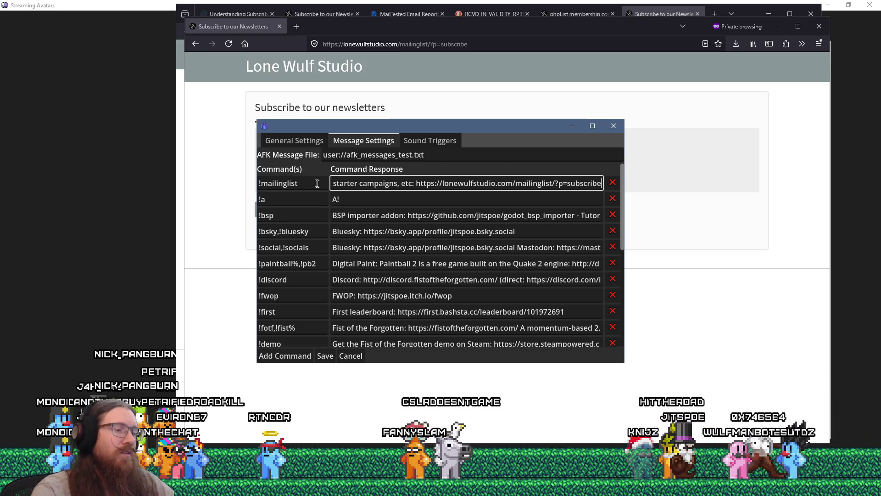
click(324, 357)
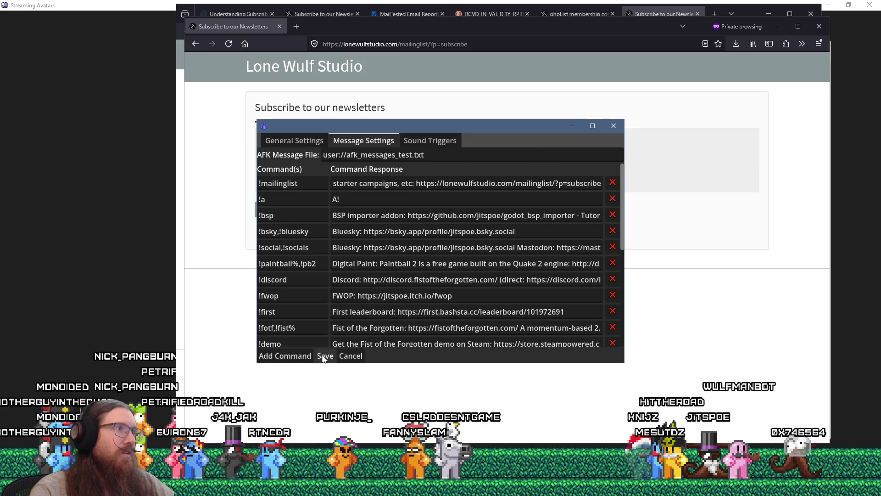
click(613, 127)
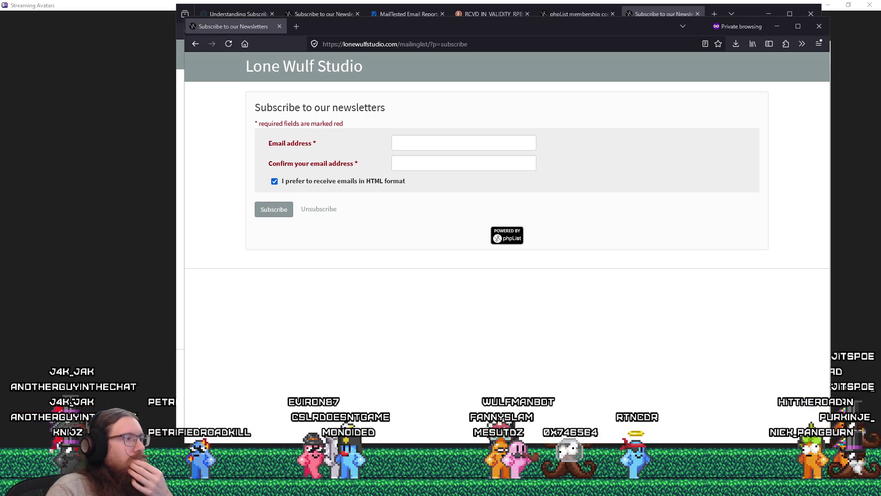
Back on the subscribe form, put the cursor in the Email address field
mouse_move(50, 459)
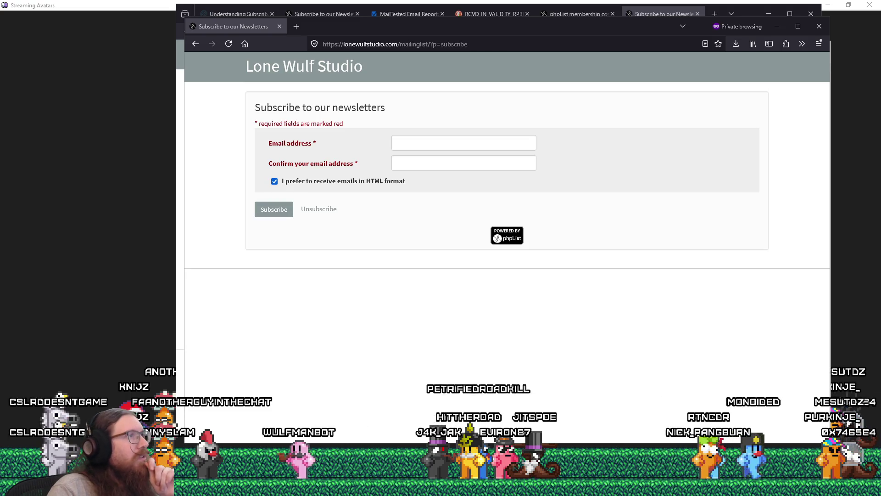
click(417, 148)
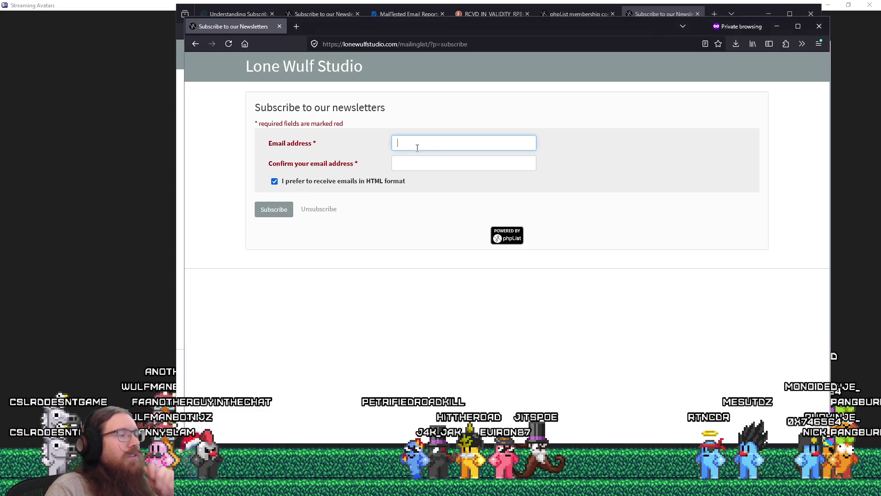
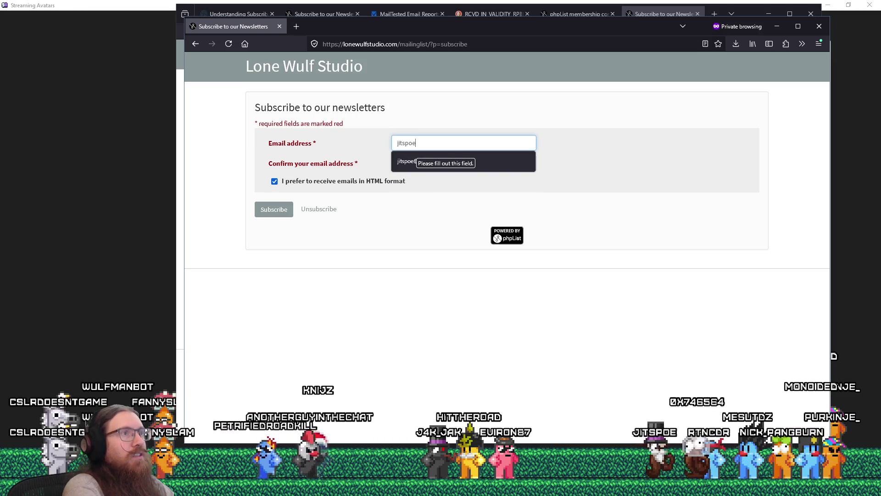
Enter the same test email address in both email fields and submit the subscription
key(Tab)
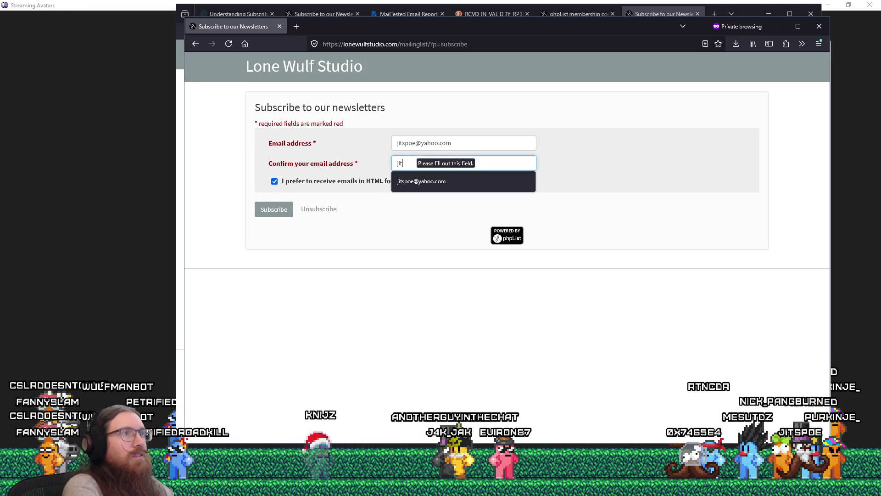
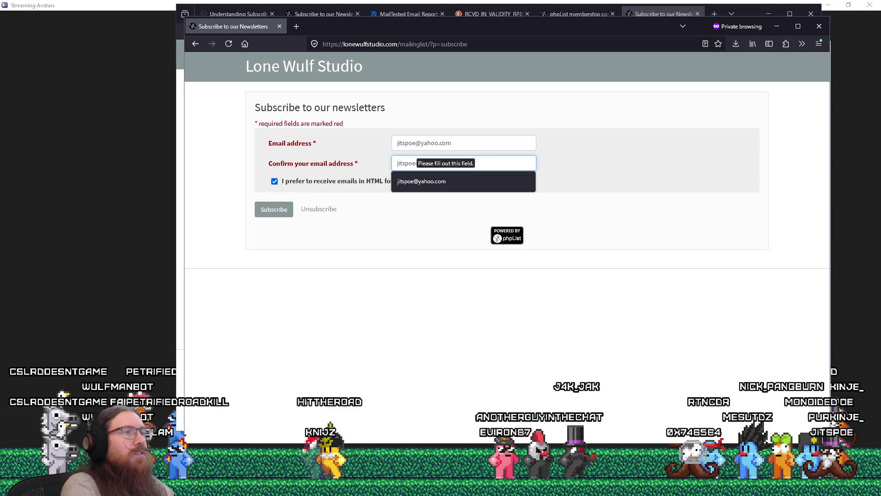
click(287, 217)
click(284, 211)
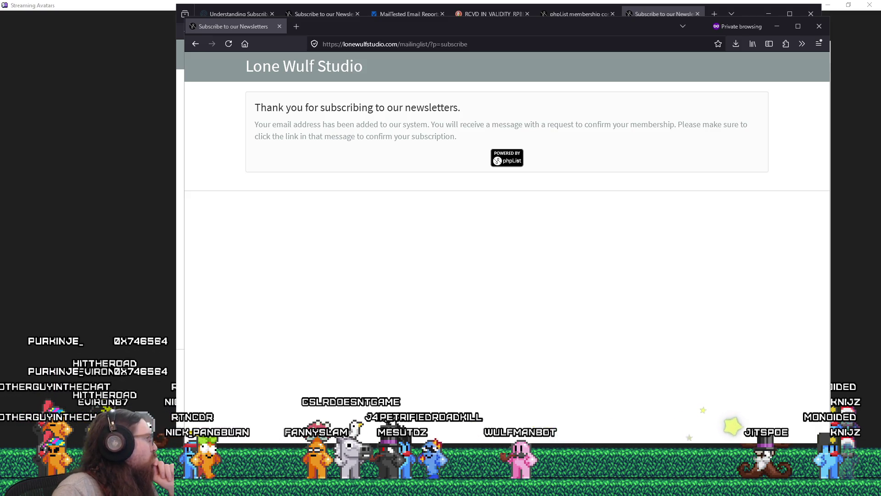
Check the 'Thank you for subscribing' confirmation, then move the browser aside toward the notes
mouse_move(264, 108)
mouse_down()
mouse_move(391, 108)
mouse_move(415, 125)
mouse_up()
click(412, 150)
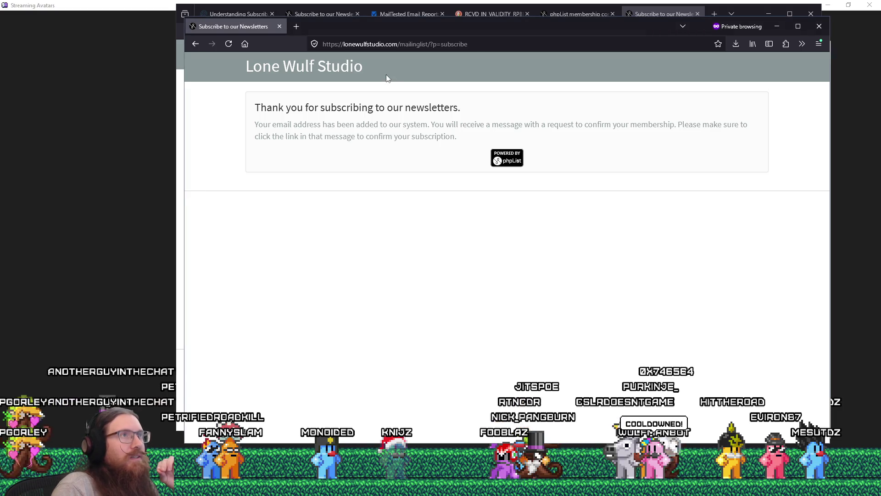
drag(383, 32, 399, 72)
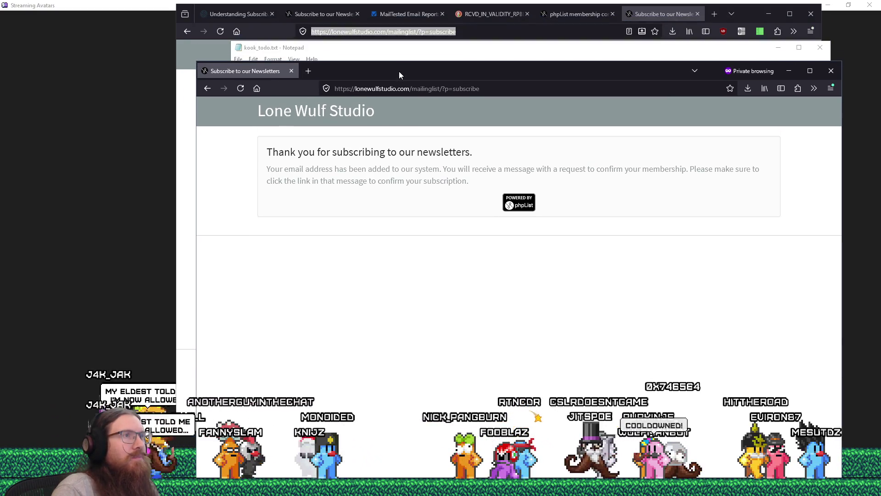
key(alt+Tab)
key(alt+Tab)
key(alt+Tab)
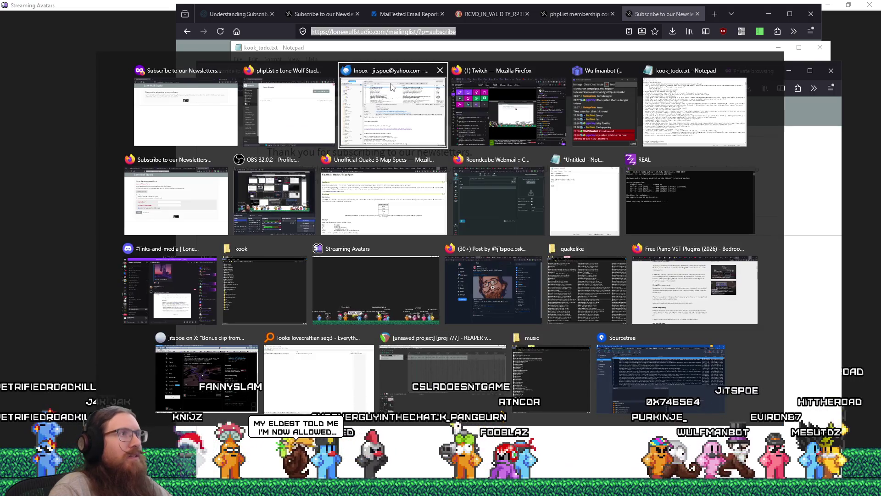
Delete the finished 'Test unsubscribe', '!mailinglist' and 'Change email title' lines from kook_todo.txt
key(alt+Tab)
key(alt+Tab)
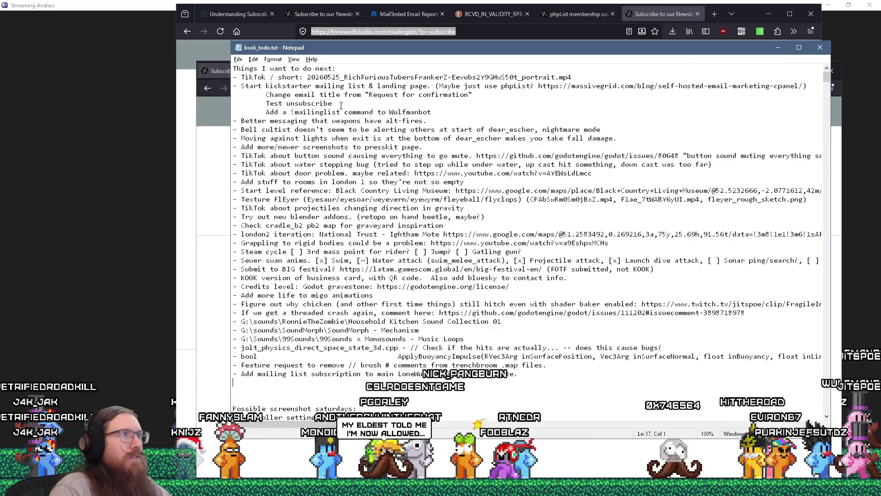
drag(468, 113, 485, 94)
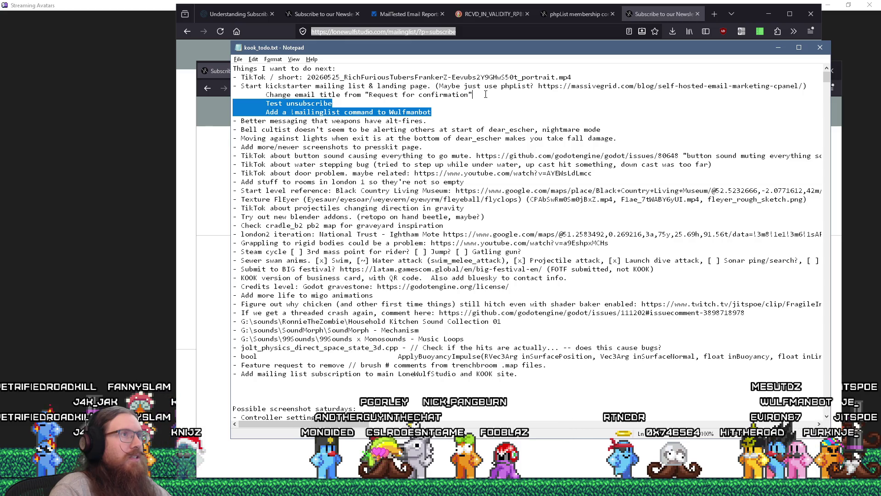
key(Delete)
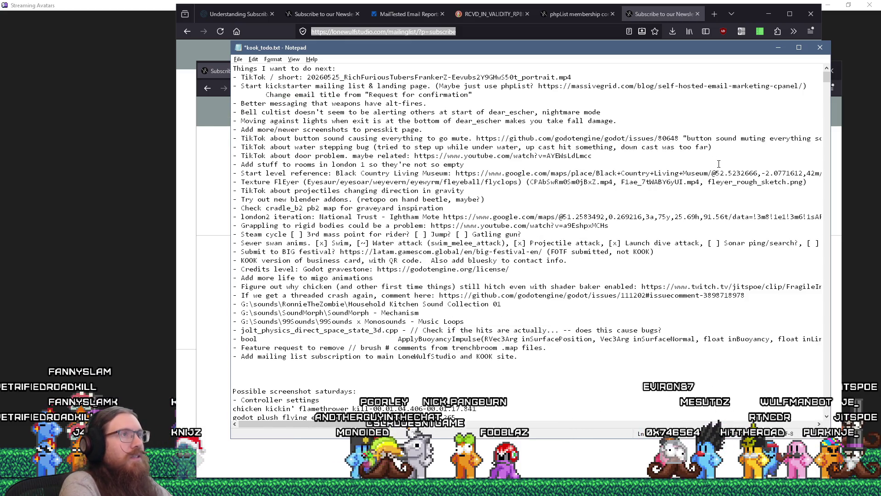
key(shift+Up)
key(shift+Down)
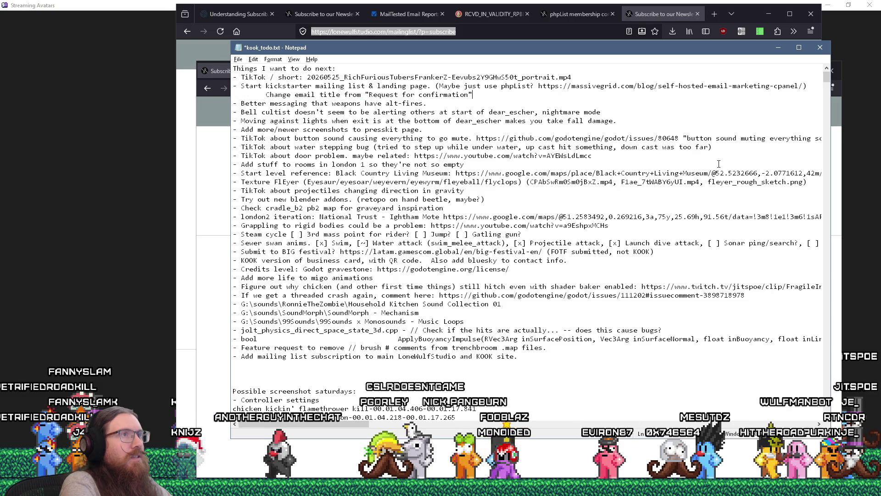
key(shift+Home)
key(Delete)
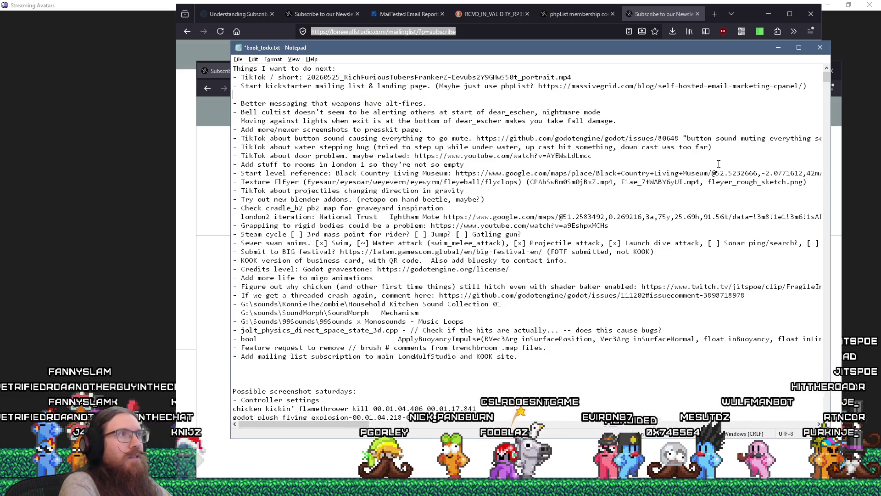
key(Delete)
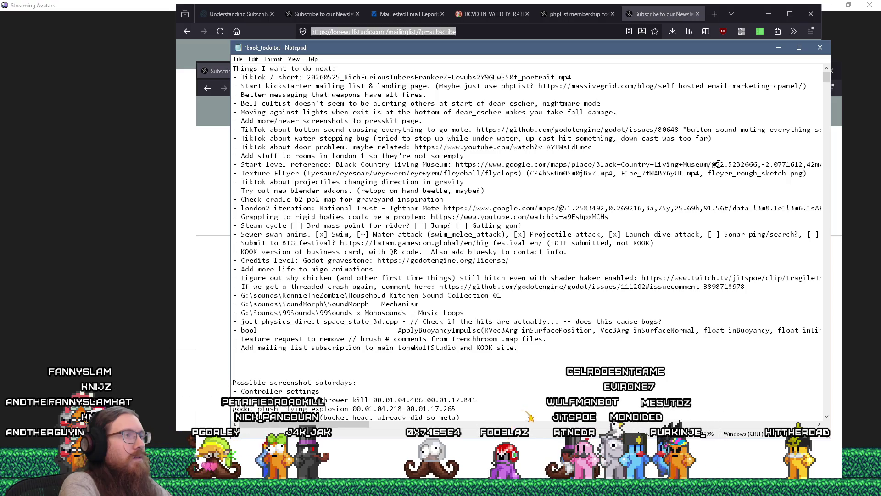
Cut the mailing-list note so the item reads just 'Start kickstarter landing page.'
key(Right)
key(Right)
key(Right)
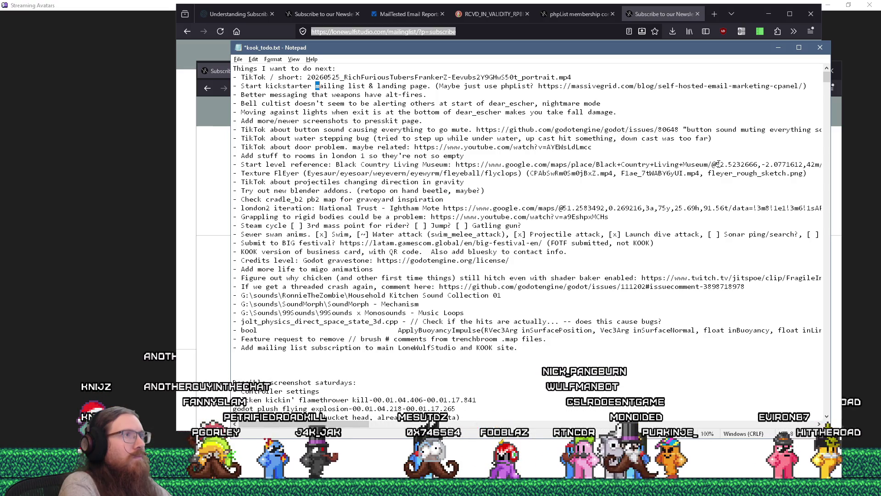
key(shift+Right)
key(shift+Right)
key(shift+Right)
key(Delete)
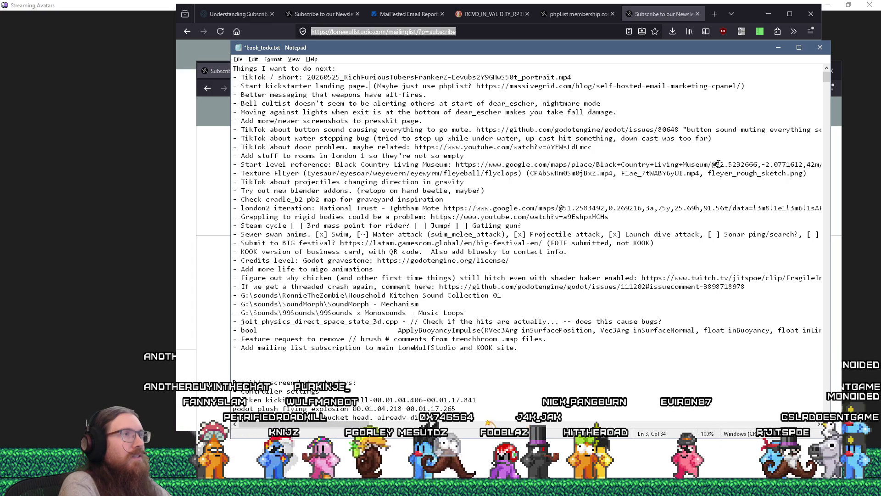
key(ctrl+z)
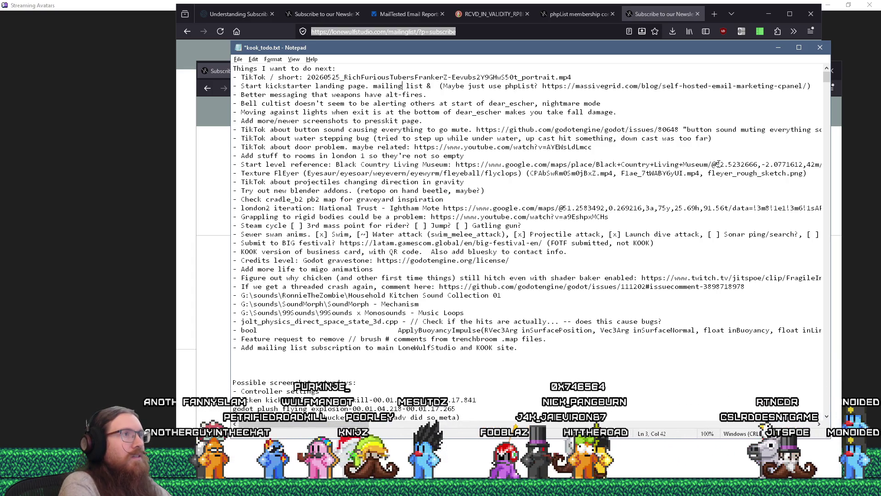
key(shift+End)
key(Delete)
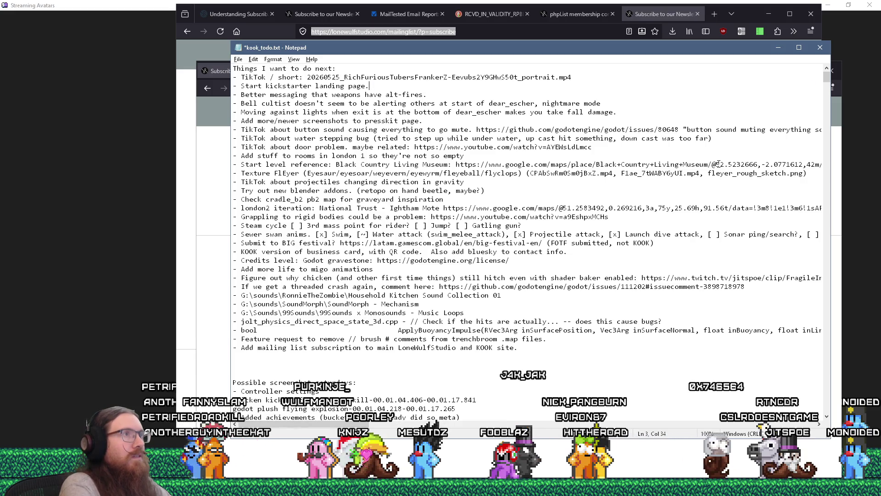
key(ctrl+End)
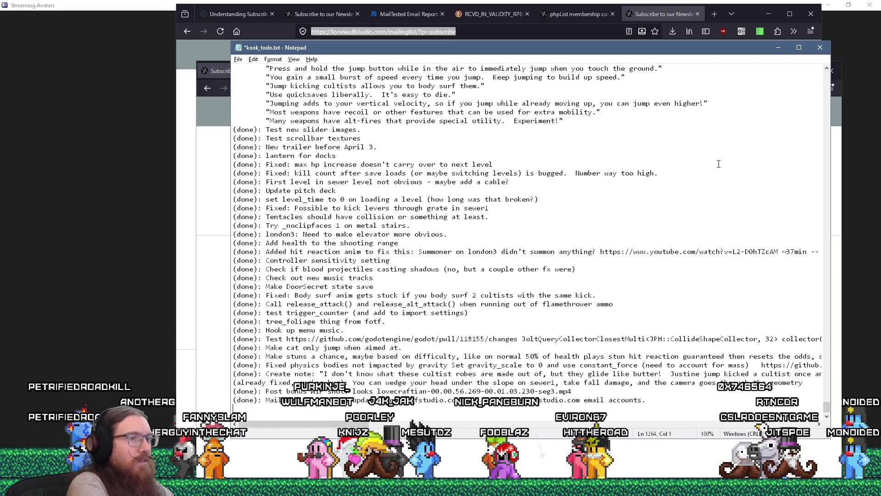
Add a '(done):' Create mailing list entry ending with the copied lonewulfstudio.com mailinglist URL, then save
text(one): Create)
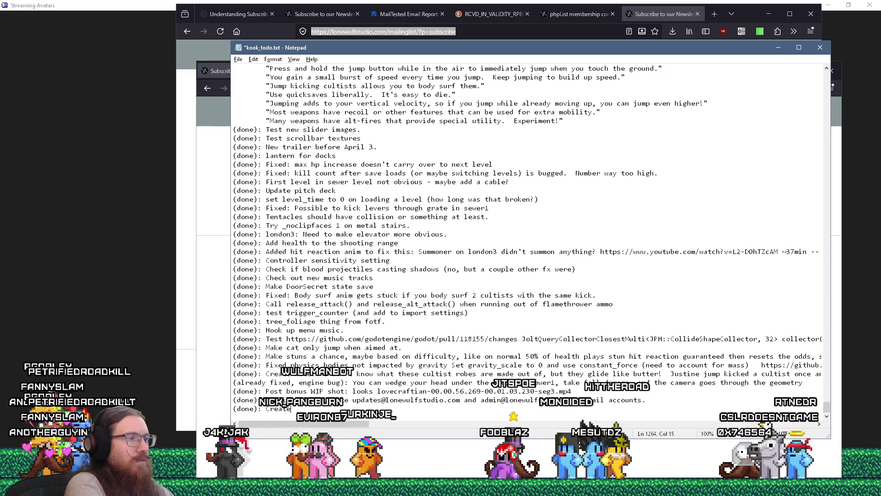
text( ist:)
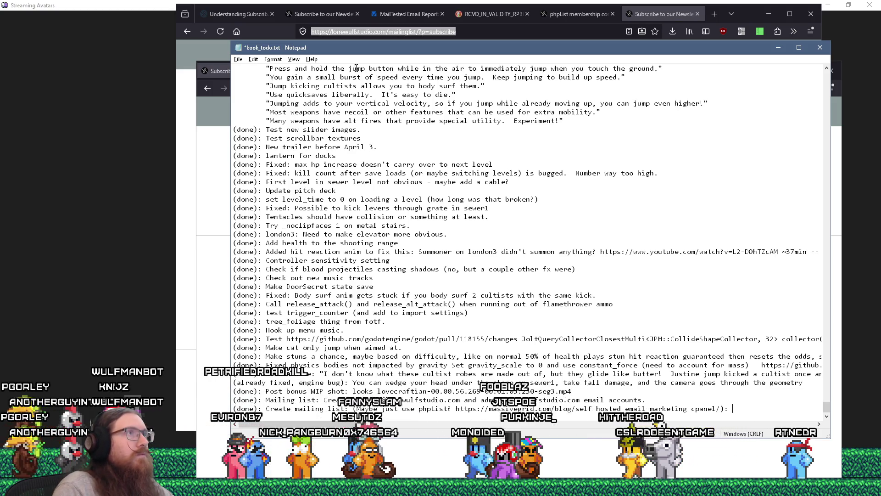
click(419, 33)
drag(354, 32, 311, 31)
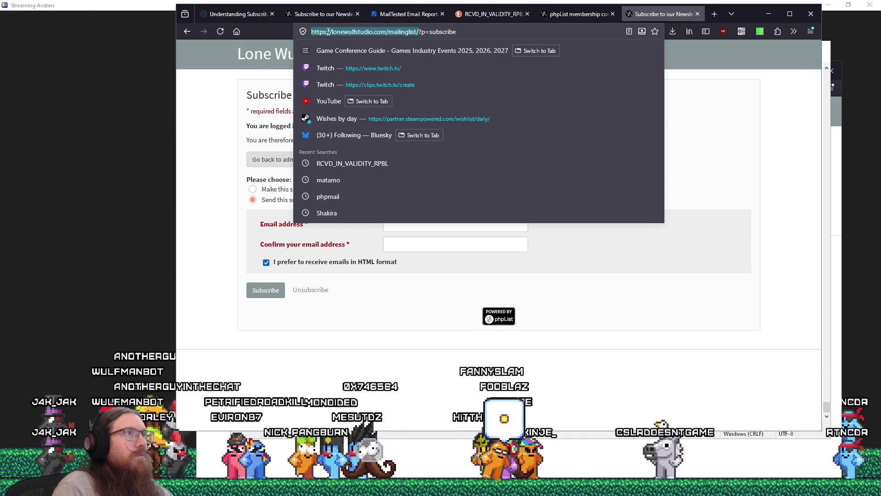
right_click(345, 33)
click(359, 84)
key(alt+Tab)
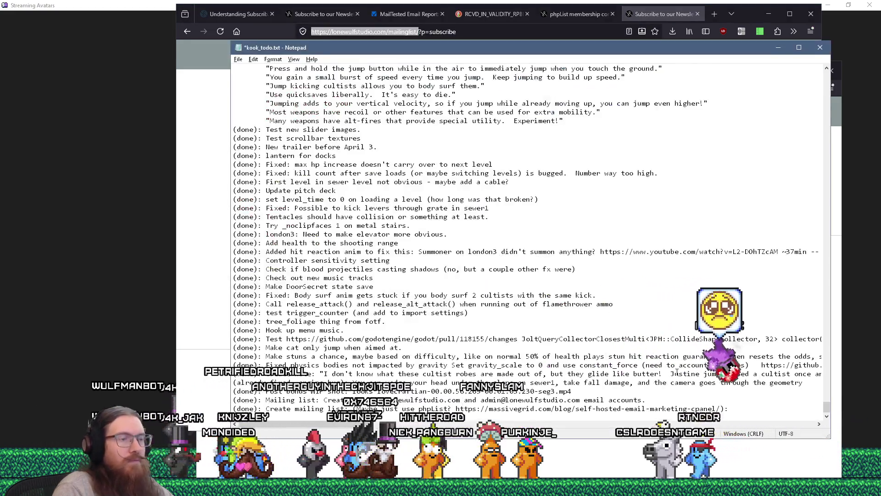
key(ctrl+v)
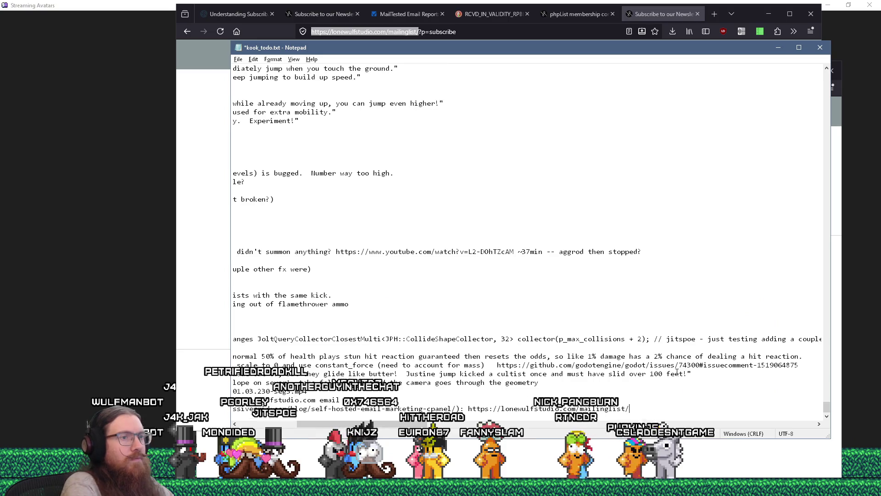
key(Return)
key(ctrl+s)
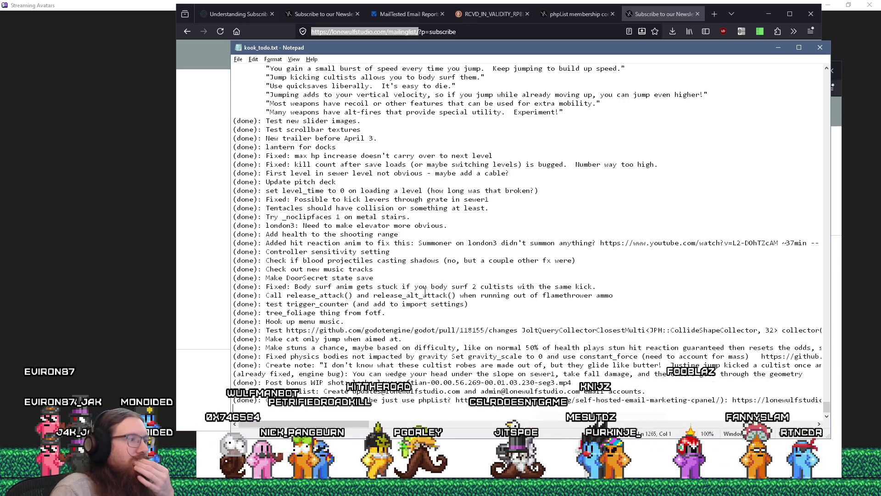
Bring kook_todo.txt forward and take the 'Start kickstarter landing page' line out of the top
click(204, 487)
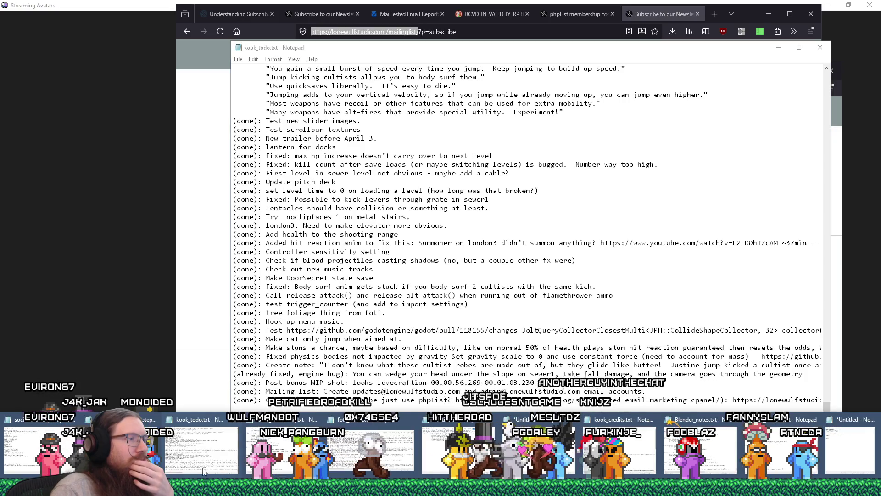
click(204, 471)
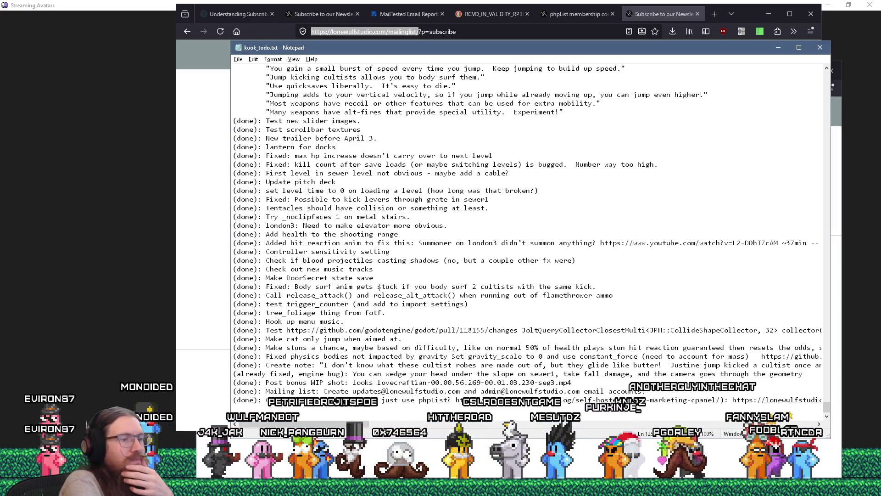
key(ctrl+Home)
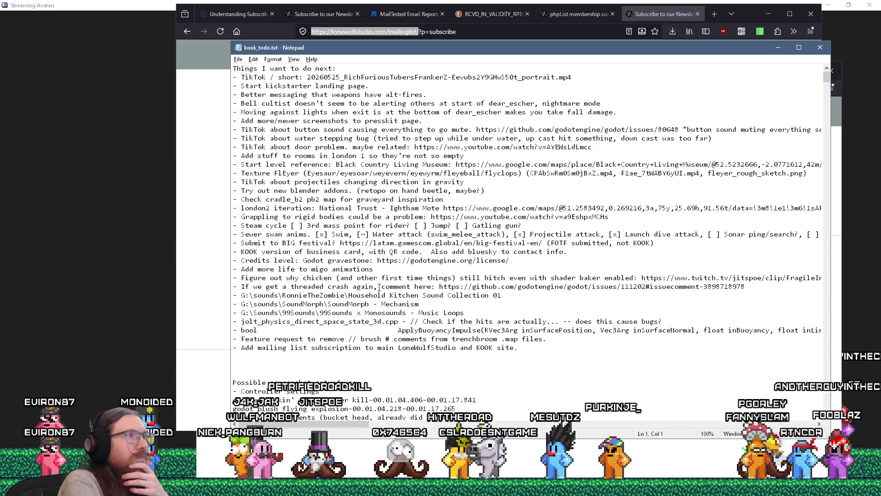
key(Down)
key(Down)
key(shift+Down)
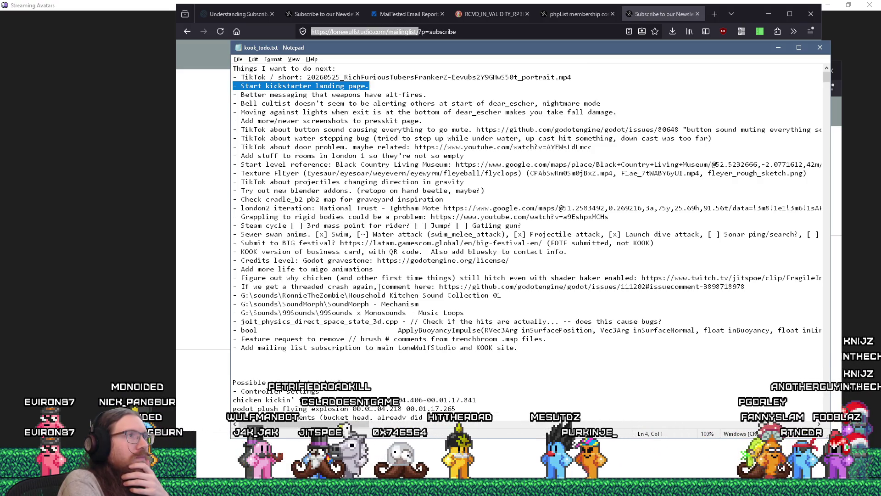
key(Delete)
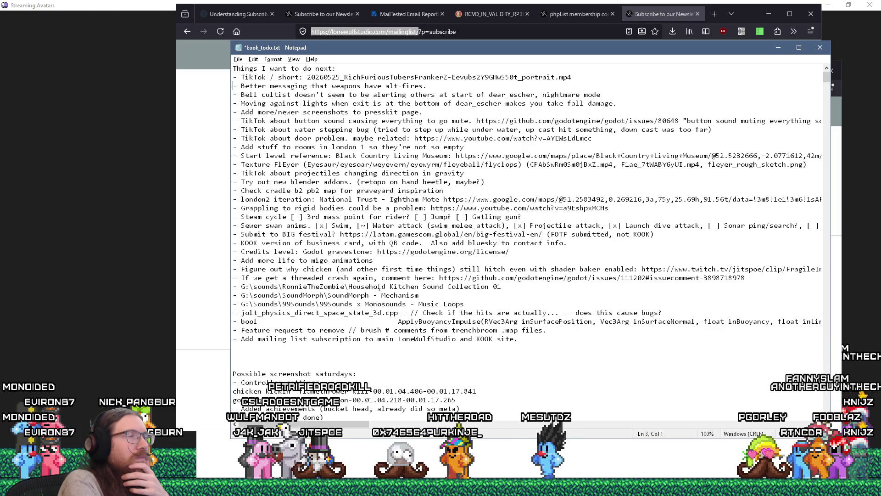
Place the TikTok short and kickstarter lines below the presskit screenshots item and save
key(Up)
key(shift+Down)
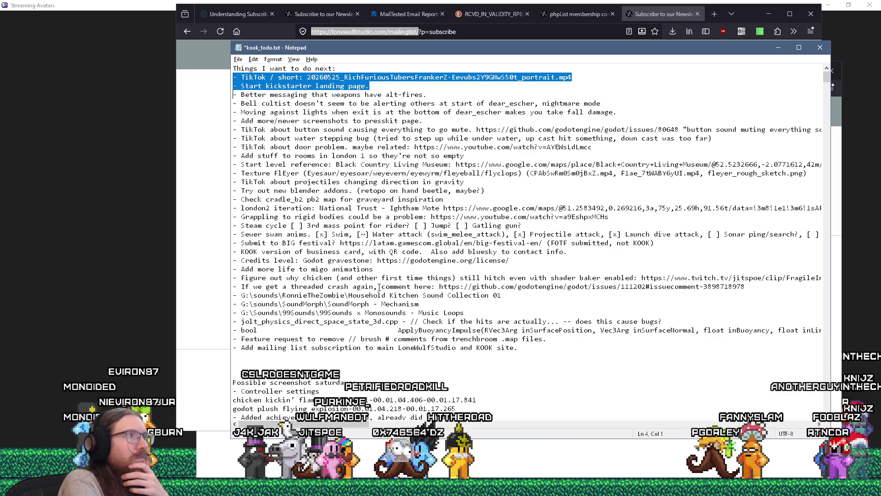
key(Delete)
key(ctrl+z)
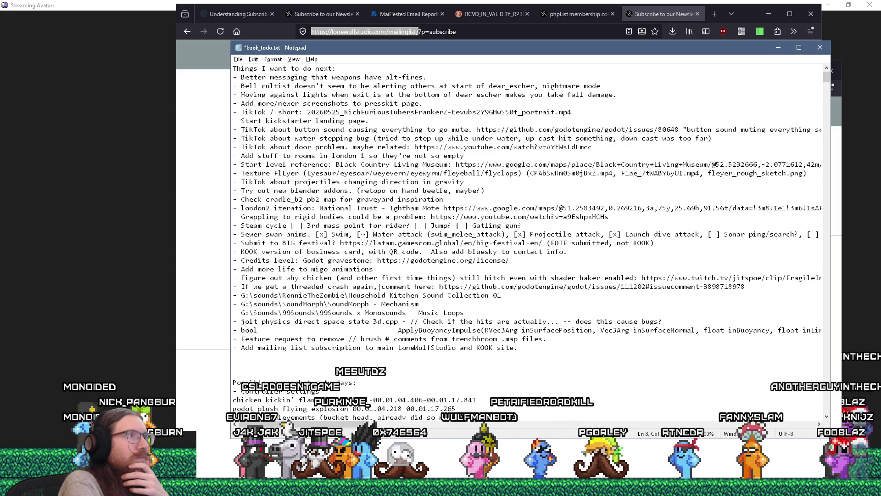
key(Up)
key(Up)
key(Up)
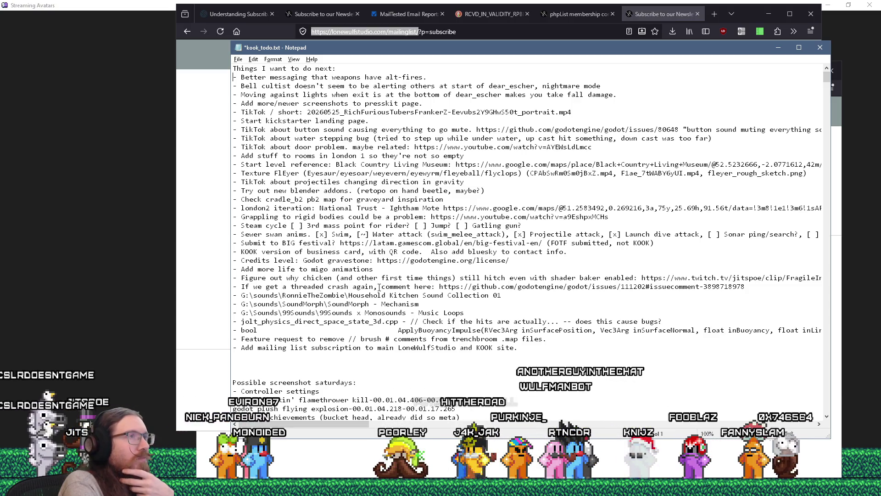
key(ctrl+s)
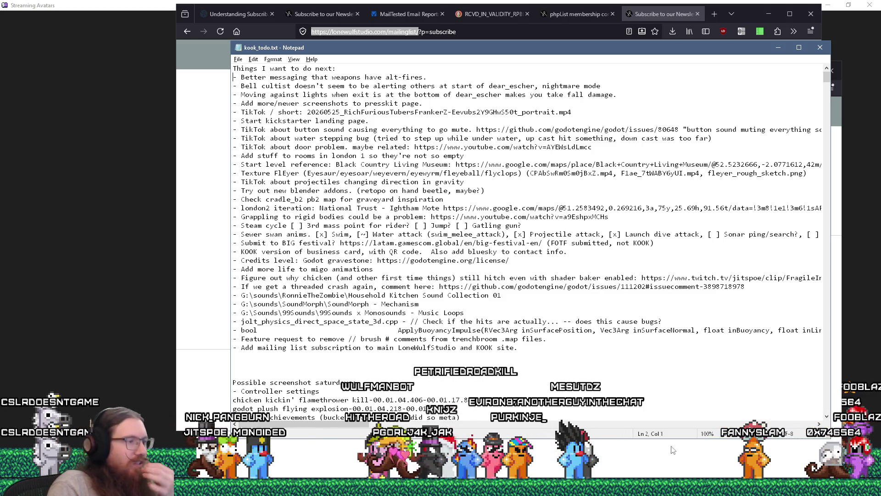
click(257, 488)
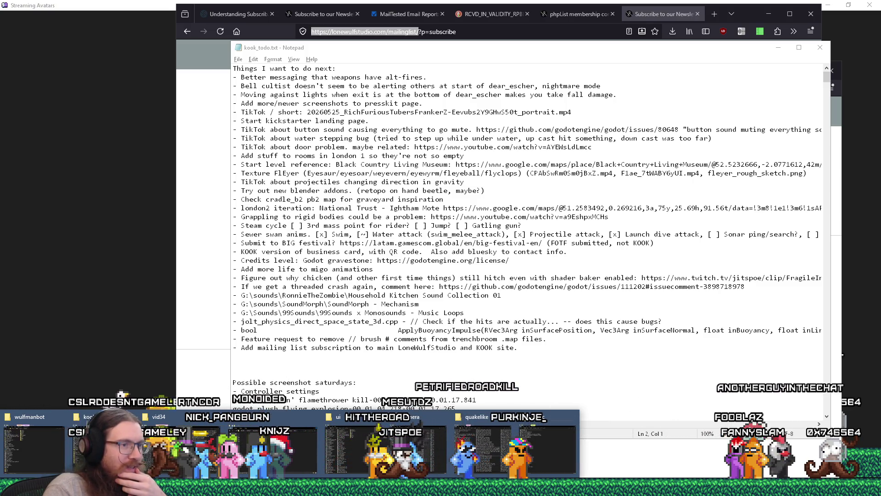
Start godot_kook_editor from the kook project folder, then switch back to kook_todo.txt
key(alt+Tab)
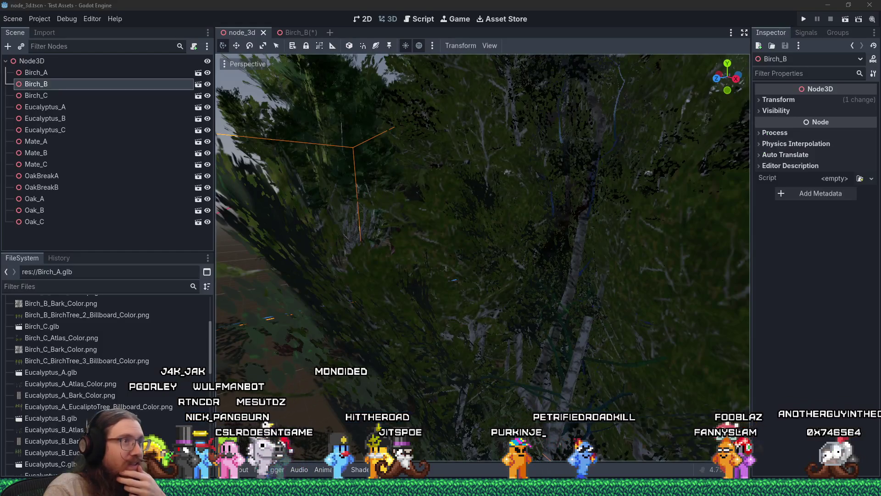
click(257, 487)
click(169, 429)
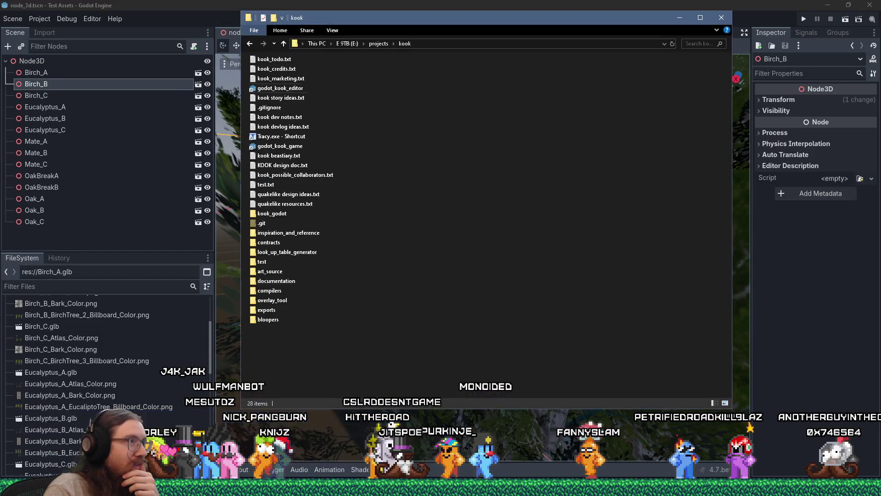
double_click(280, 87)
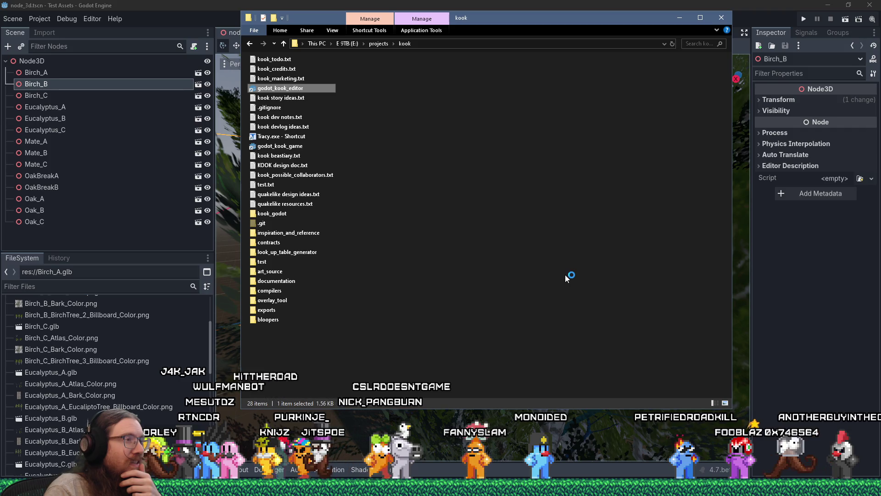
key(alt+Tab)
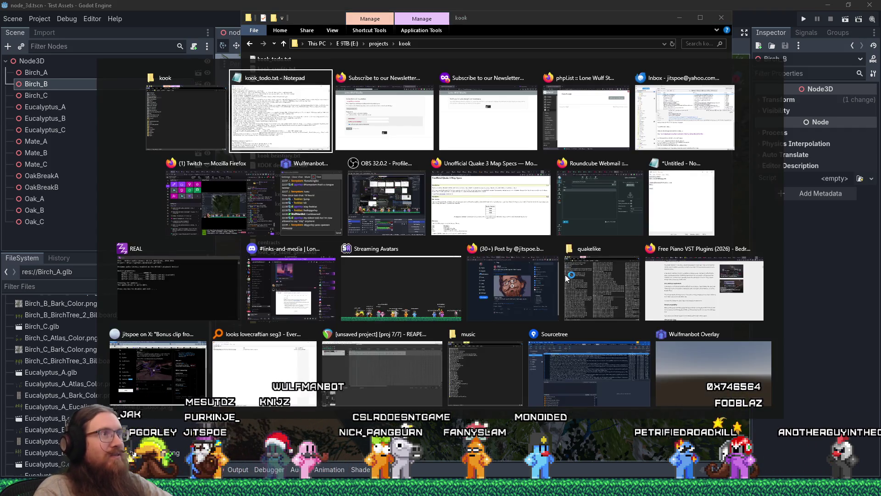
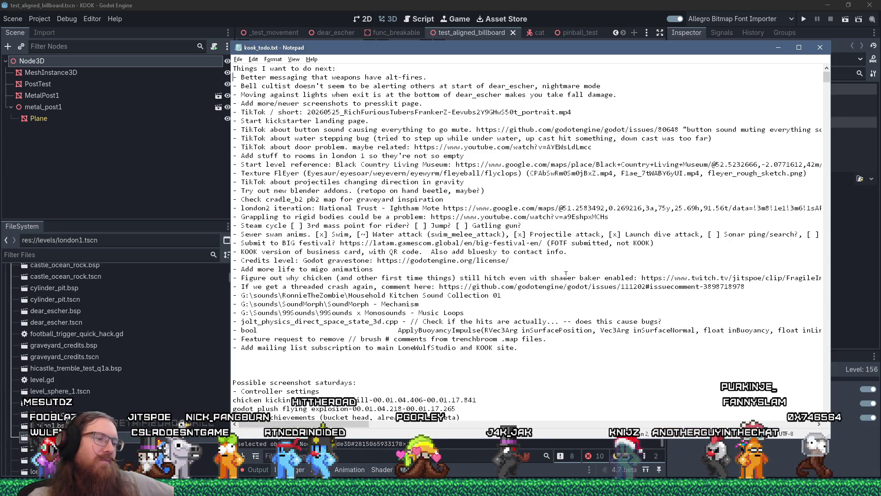
Add the indented sub-note 'Use X number of shots without using alt-fire, pop something up?' and launch a test run
key(End)
key(Return)
key(Tab)
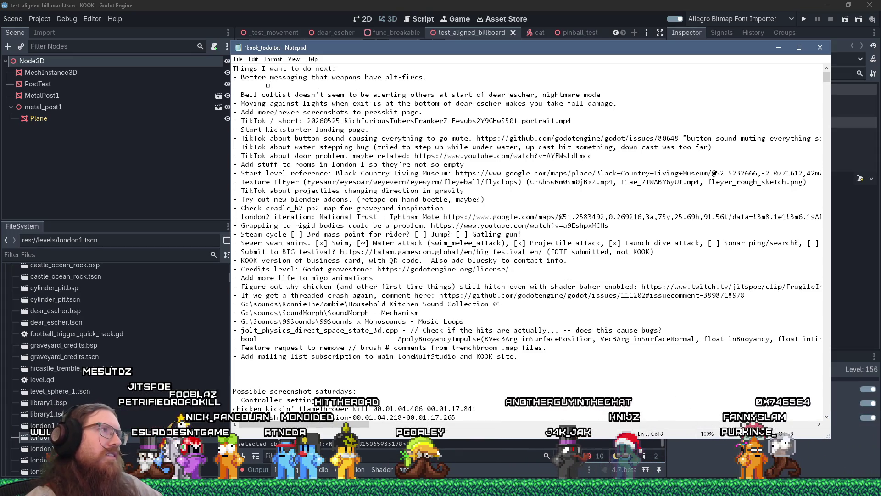
text(er of shots )
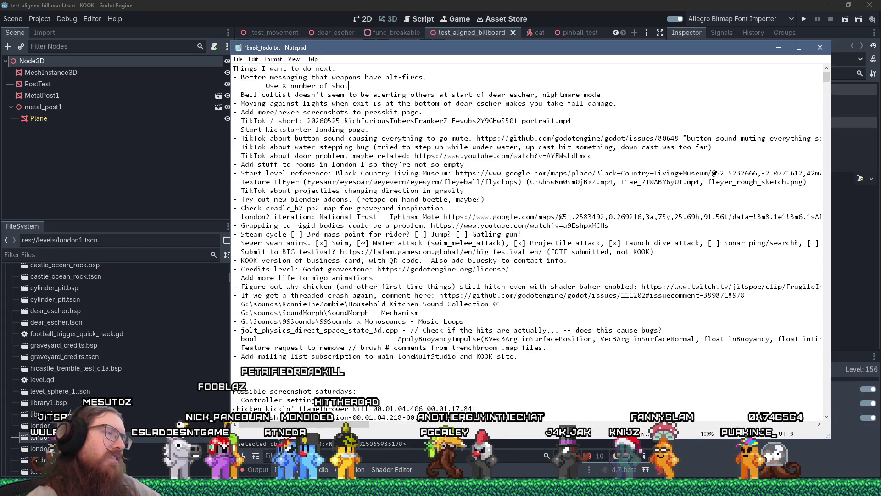
text(without using alt-f)
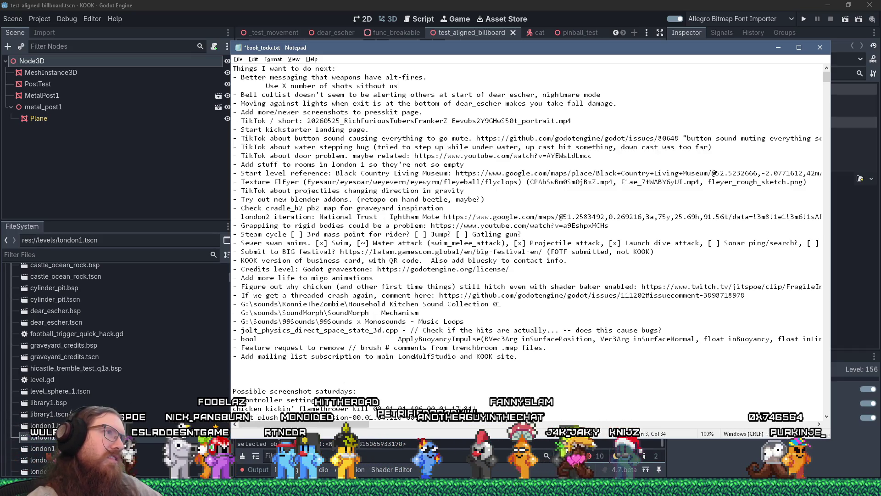
text(ire, pop something up?)
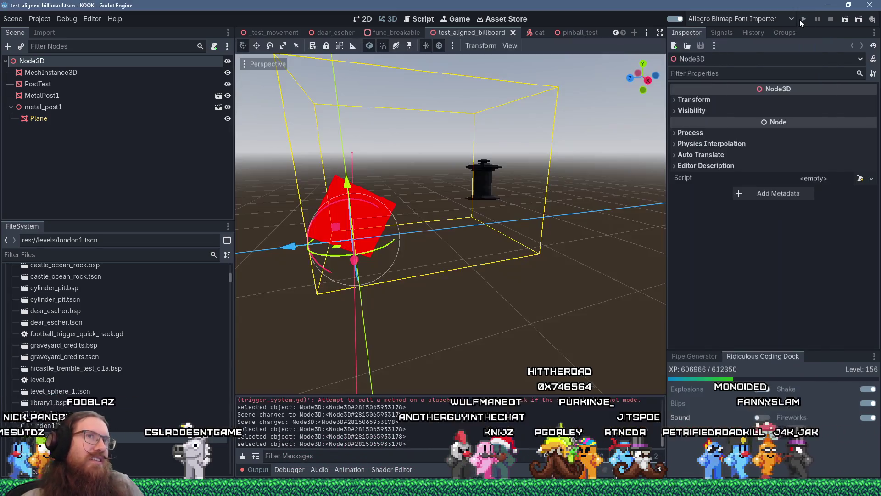
click(800, 19)
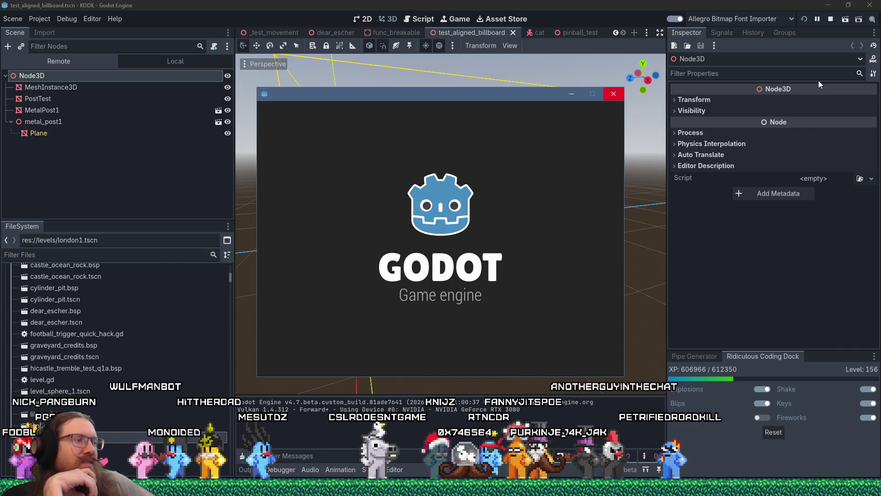
Bring the Notepad todo list back in front while the game loads
key(alt+Tab)
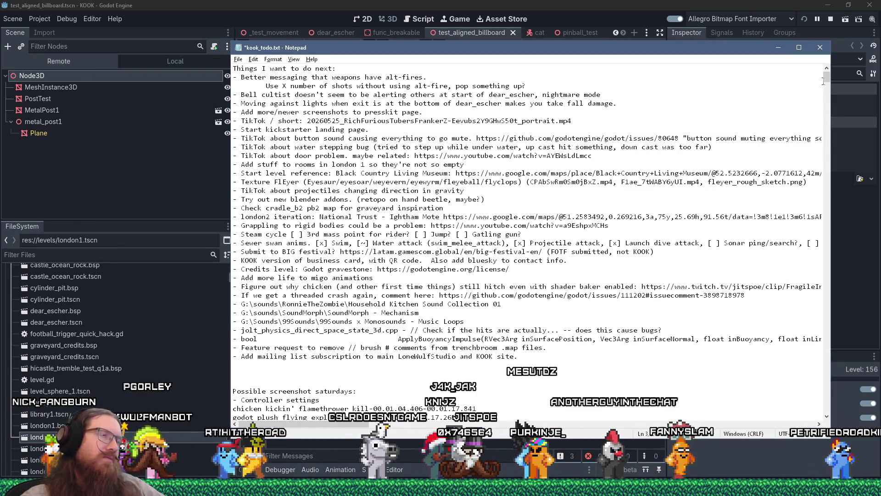
Add the further-indented note 'Maybe X seconds after last shot with weapon?' under the shots idea
key(Return)
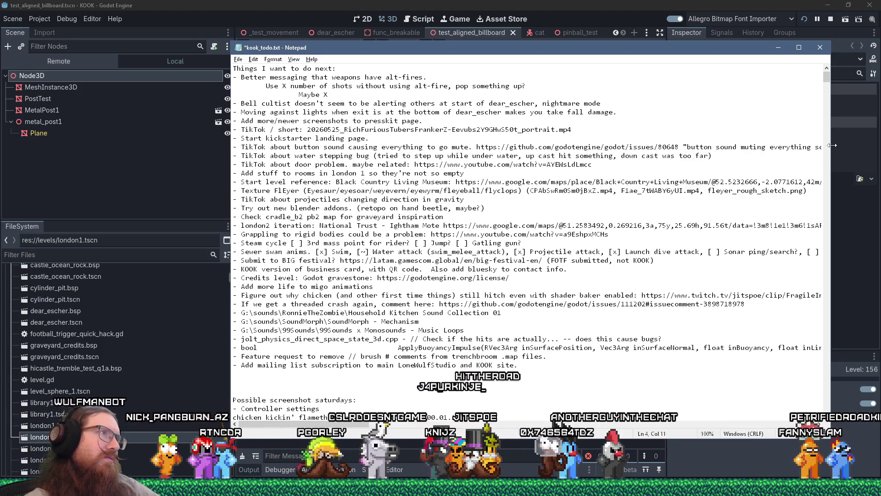
text(seconds after last)
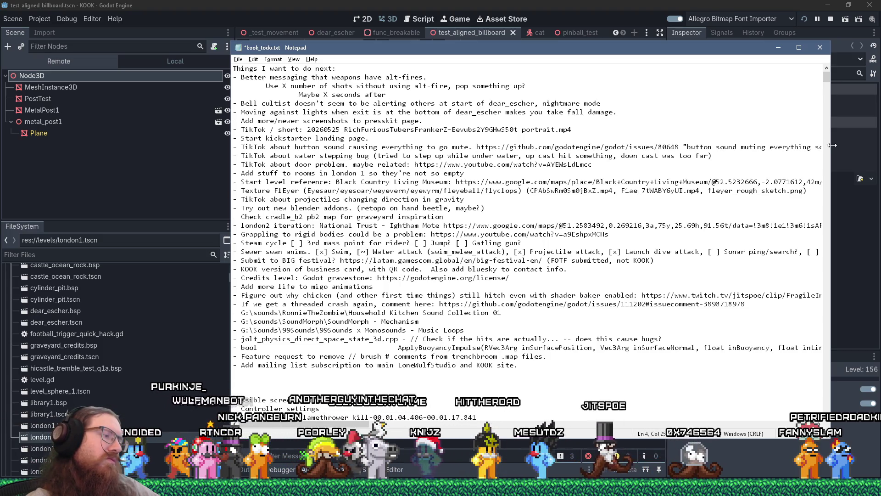
text( shot with we)
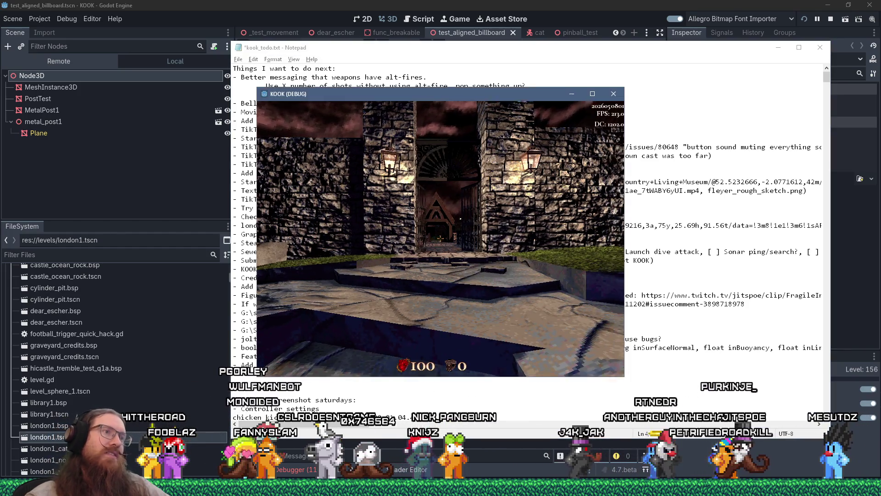
Open KOOK's development console, maximize the game window, and return to Notepad
key(grave)
click(591, 95)
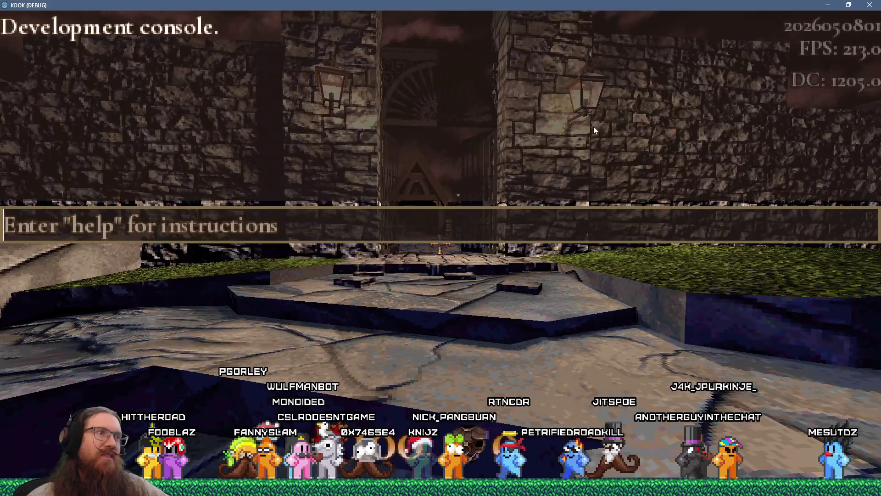
key(alt+Tab)
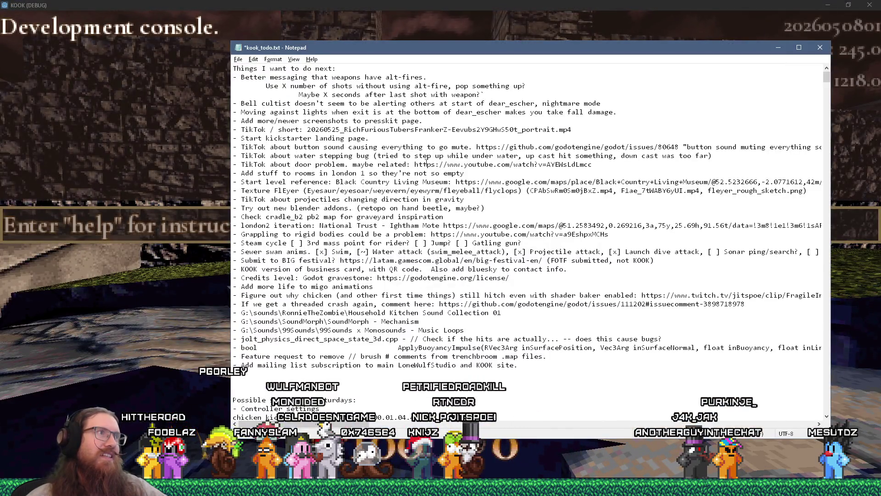
Remove the stray backtick and start a new indented sub-note line below the seconds idea
key(BackSpace)
key(Return)
key(Tab)
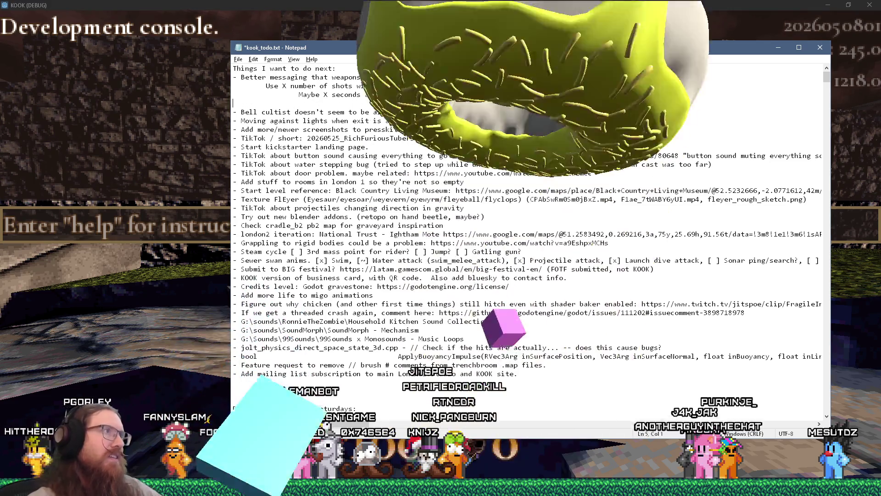
text(Save)
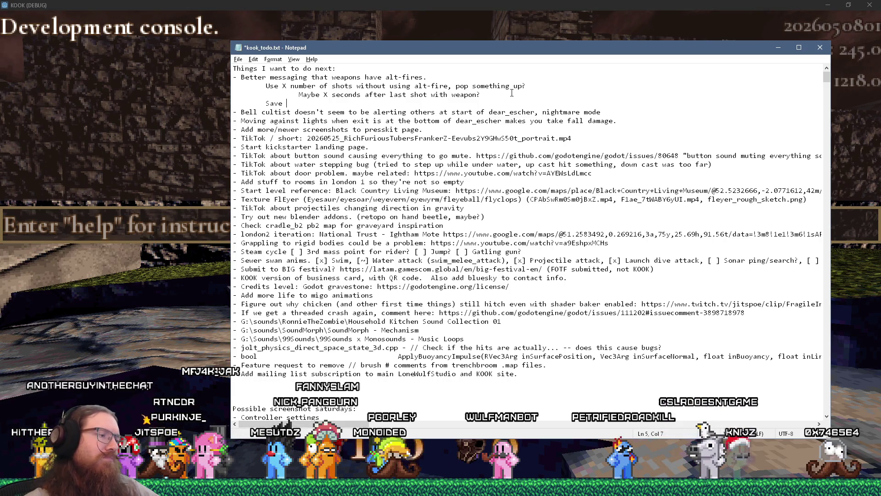
key(BackSpace)
key(BackSpace)
key(BackSpace)
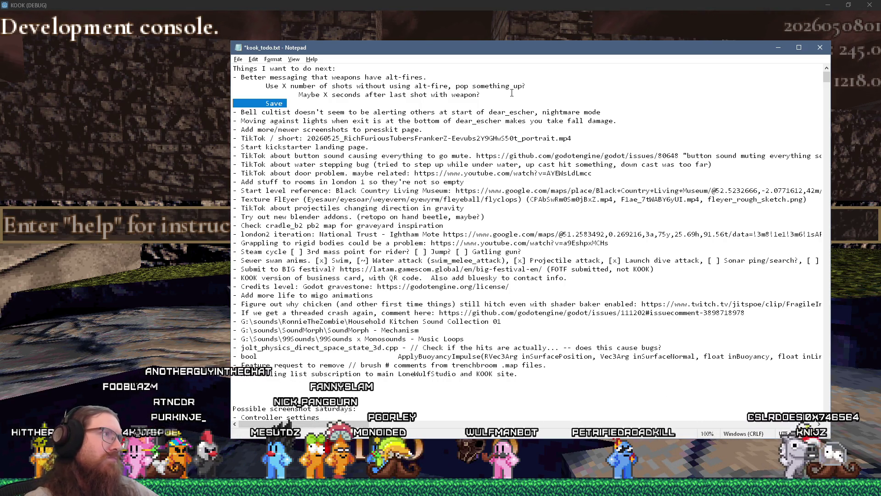
Write the note 'Store in save/config file the last time the helper has shown up?' and save the list
text(Store in save/)
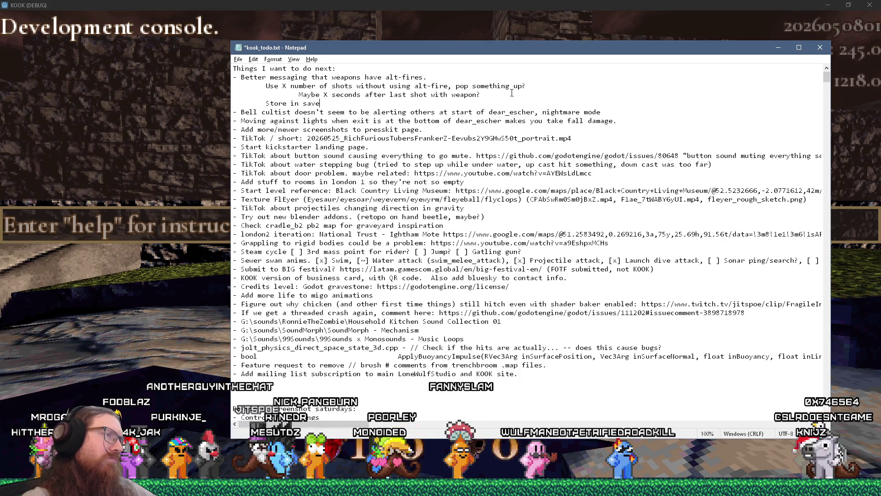
text(config file)
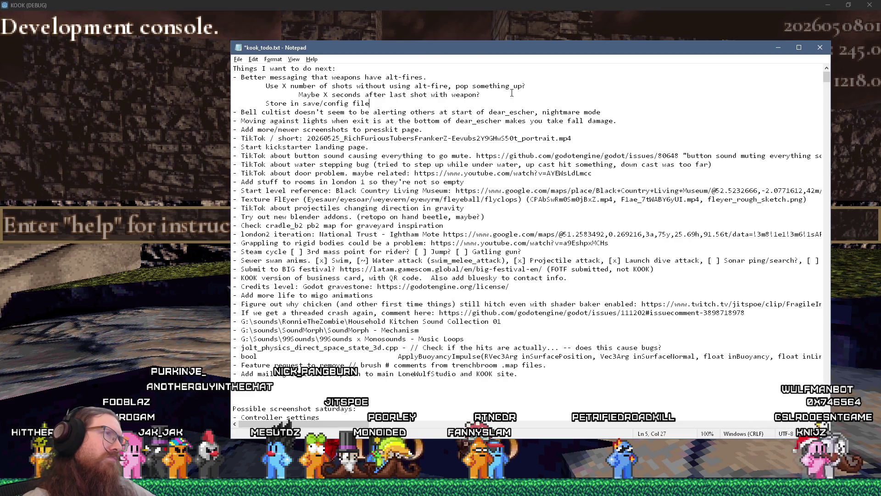
text( the last time the help)
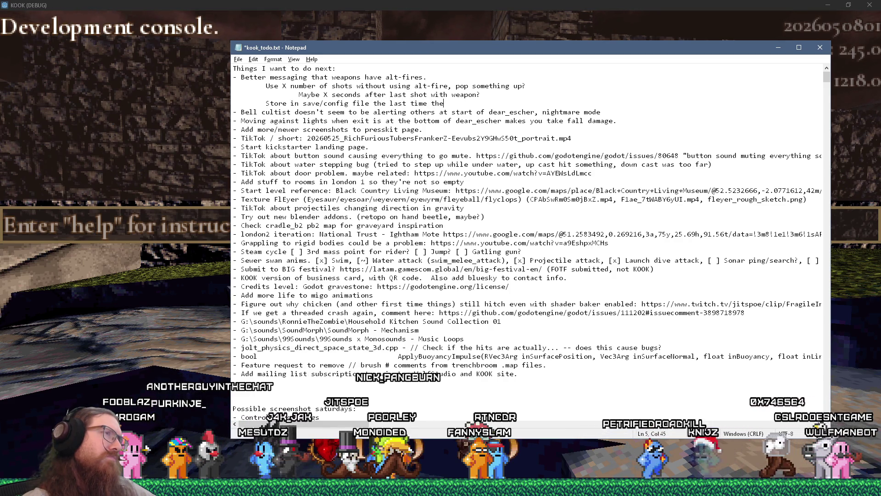
text(er has shown up?)
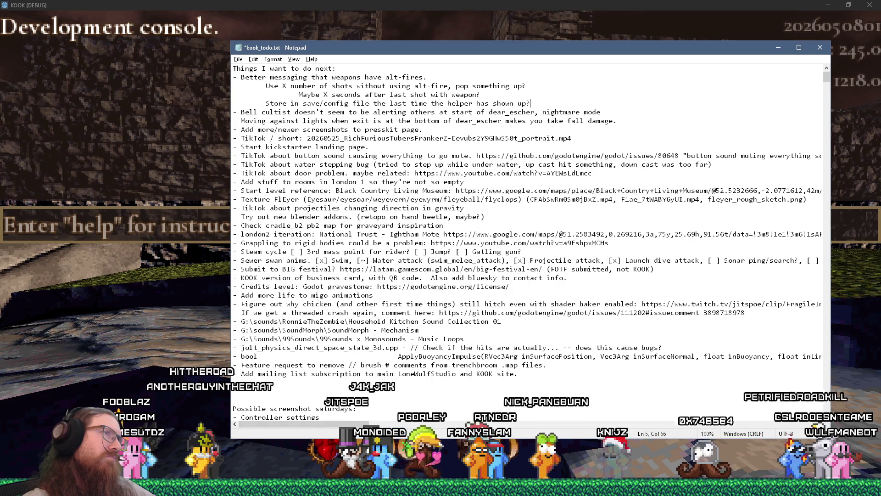
key(Return)
key(ctrl+s)
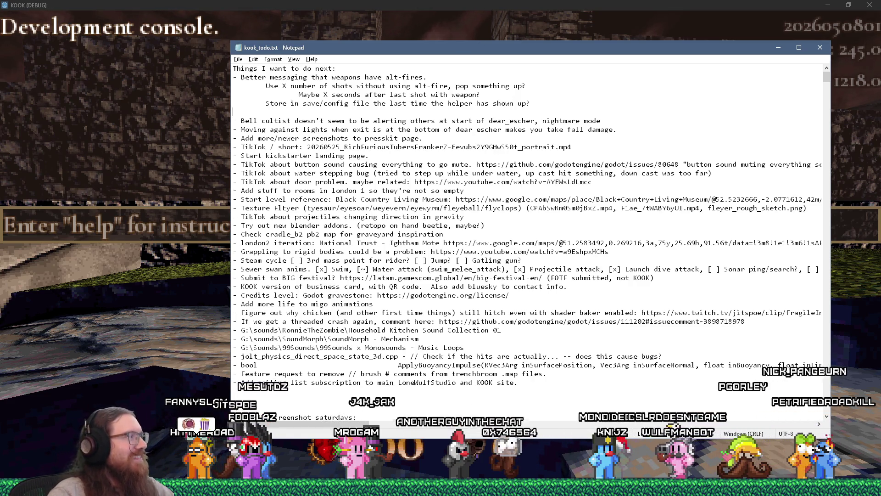
key(alt+Tab)
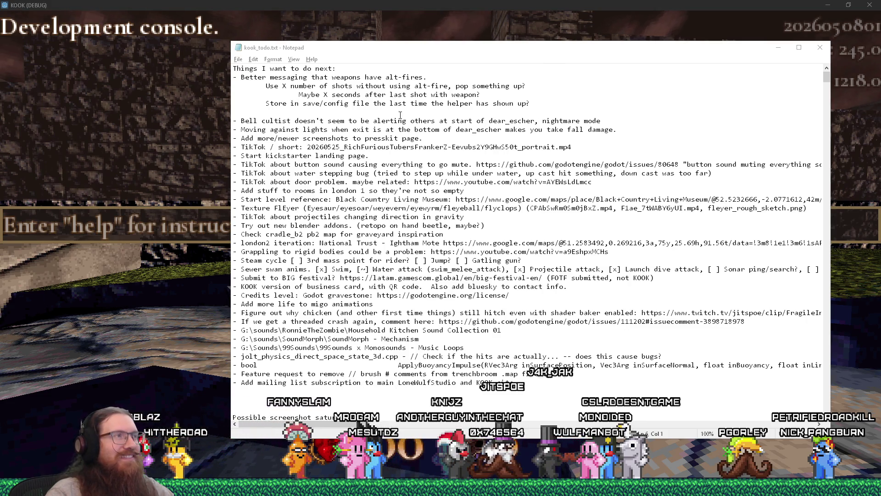
key(alt+Tab)
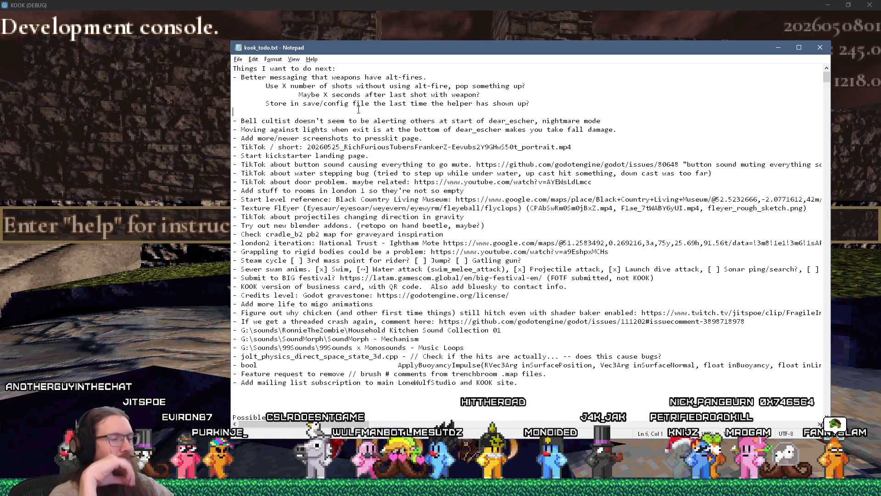
click(487, 97)
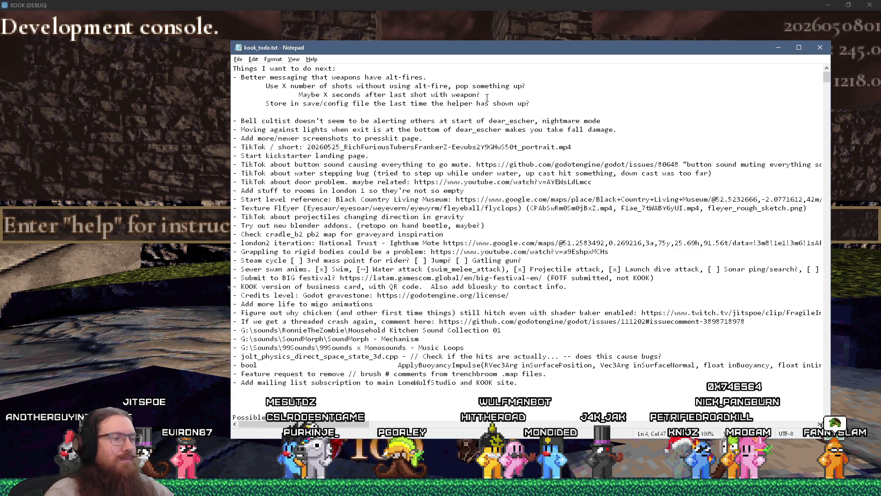
Append '/ is in combat check (like what's used for the music)' to the seconds note, save, and return to KOOK
text(/ is in co)
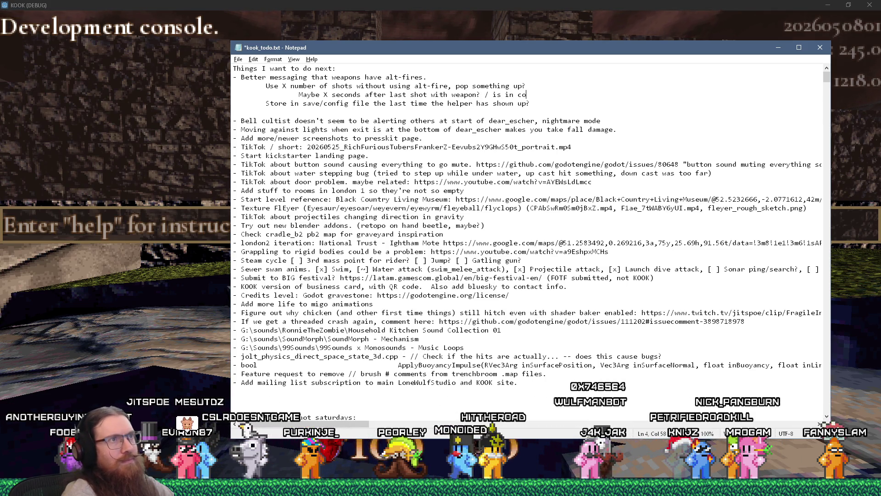
text(mbat check?)
key(BackSpace)
text((like what's used fo)
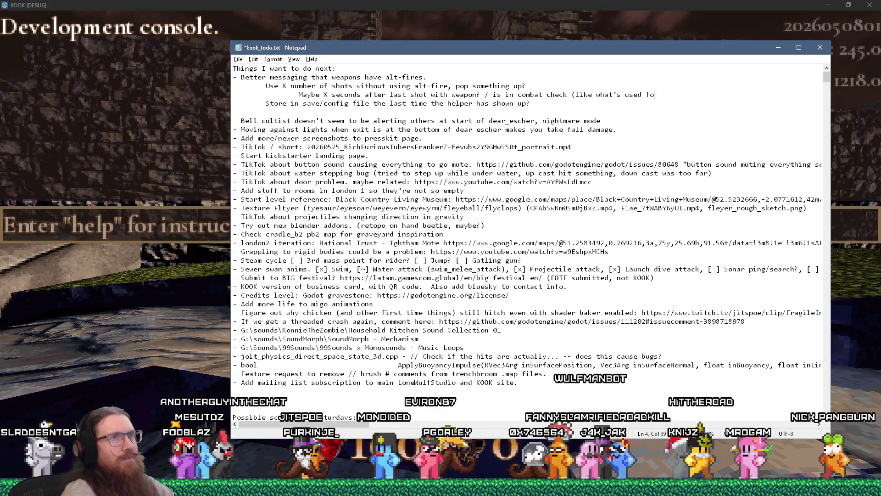
text(r the music))
key(ctrl+s)
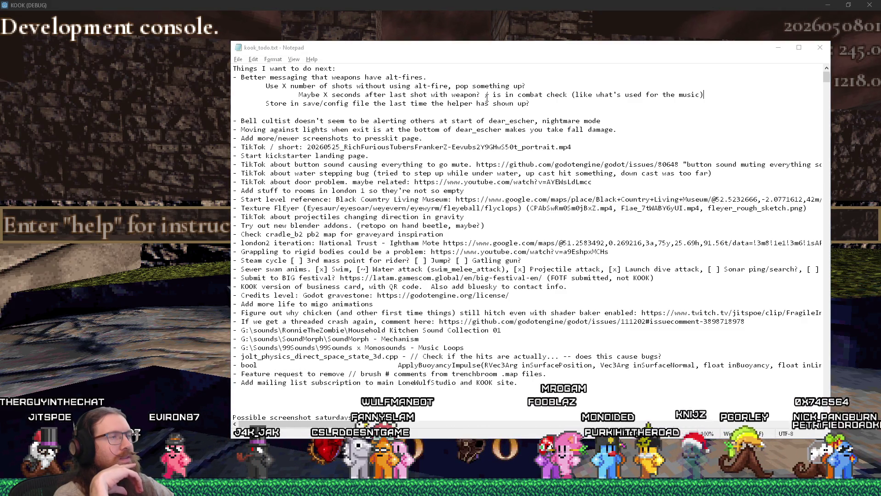
key(alt+Tab)
click(486, 98)
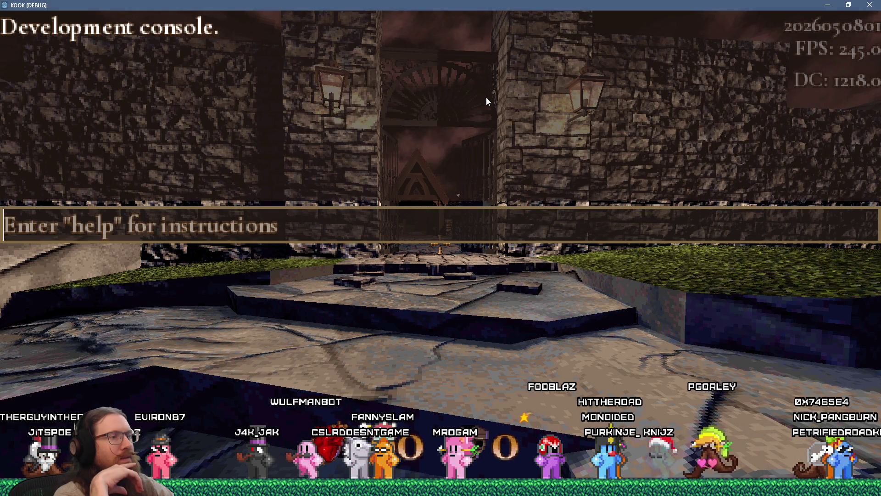
Close the console and walk from the rock along the brick wall top into the striped corridor
key(grave)
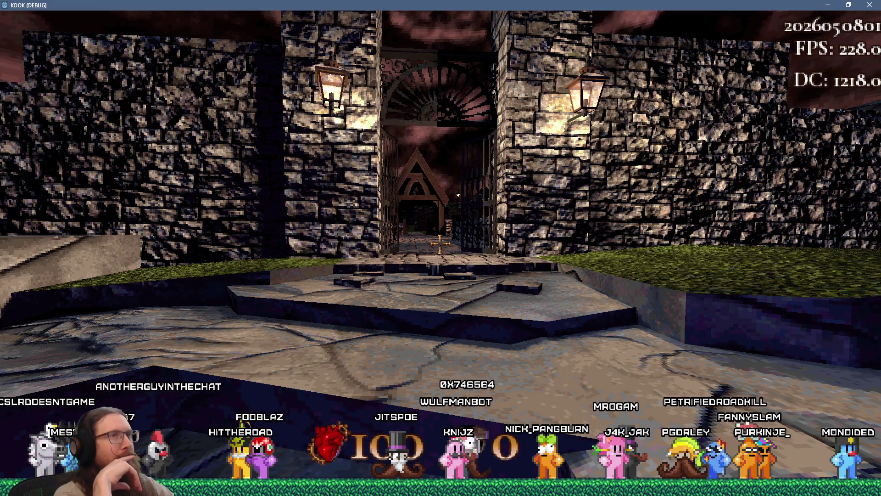
mouse_move(441, 243)
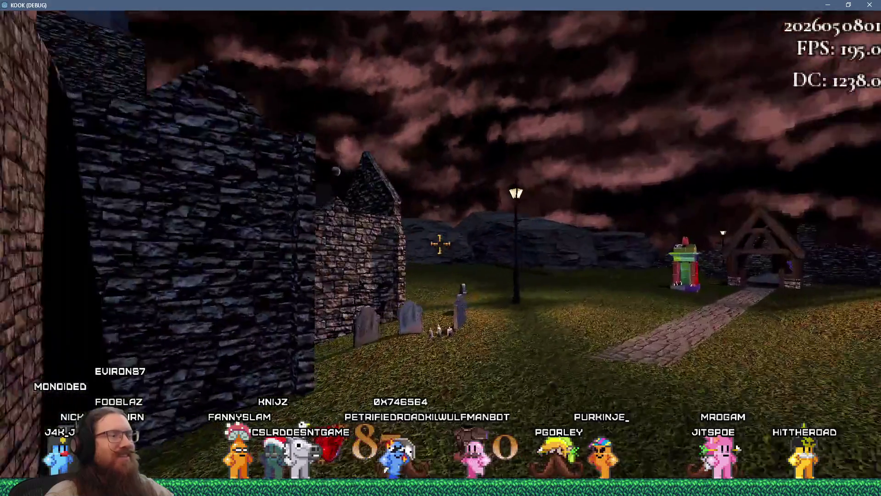
key(w)
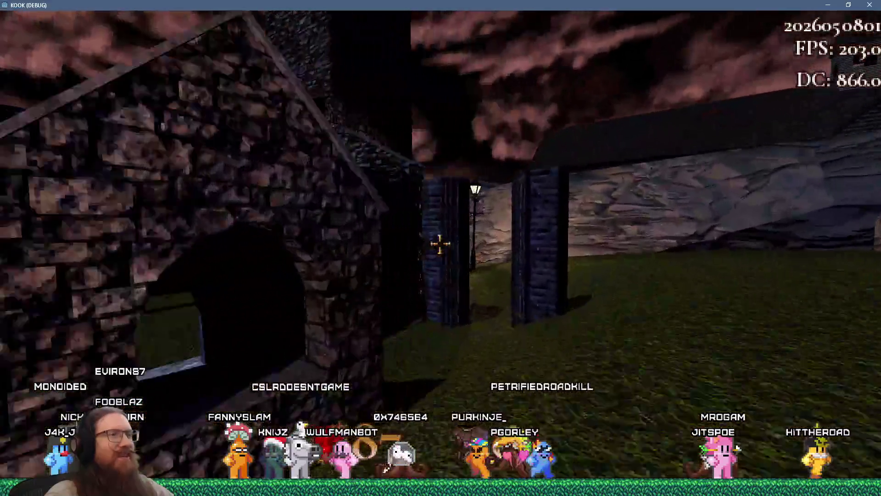
key(s)
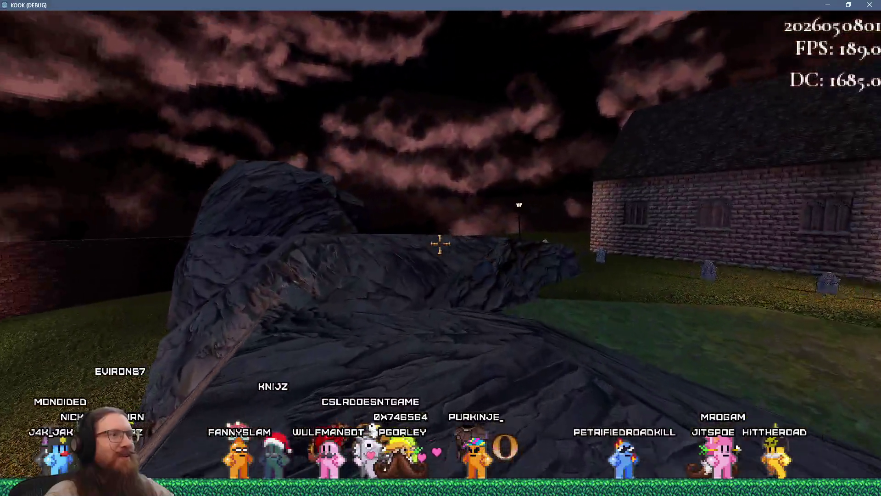
key(s)
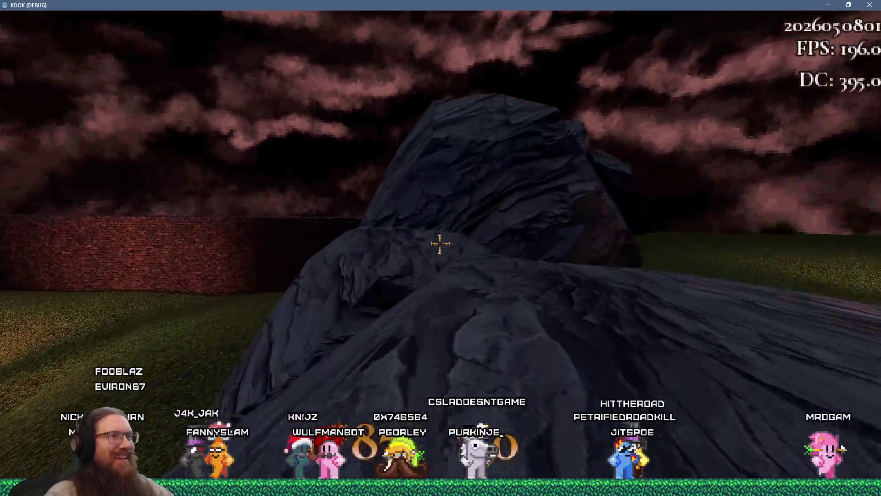
key(w)
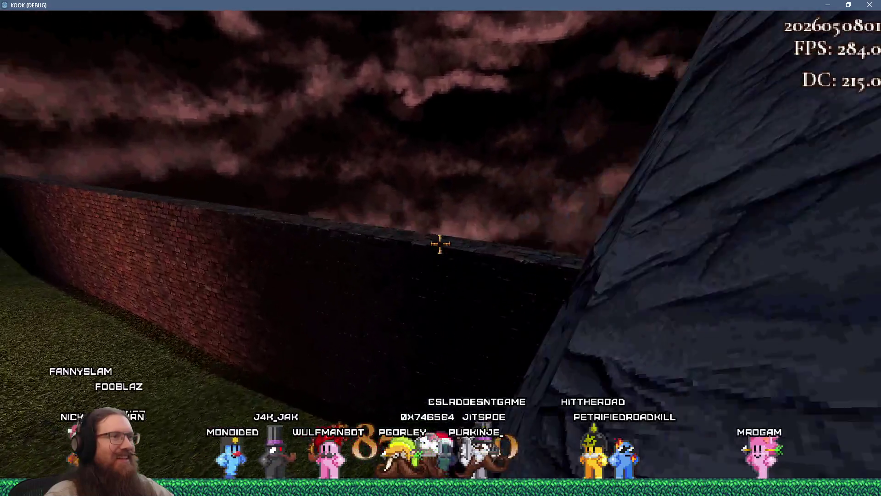
key(w)
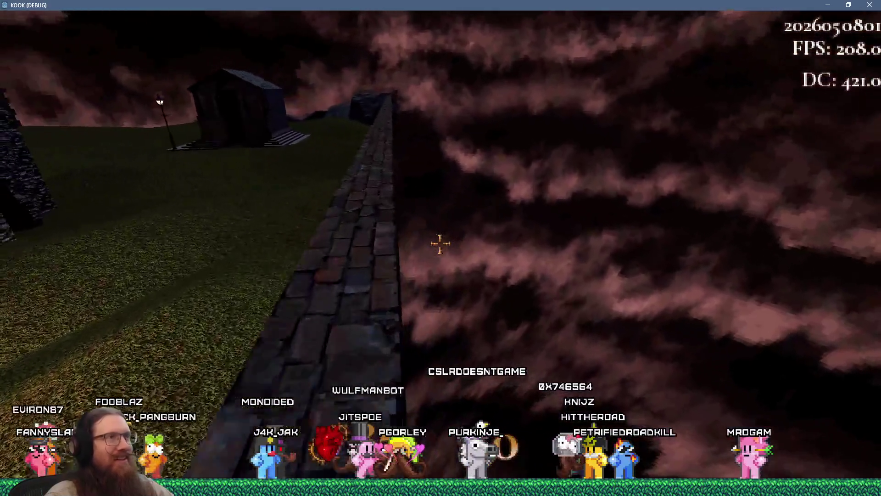
key(w)
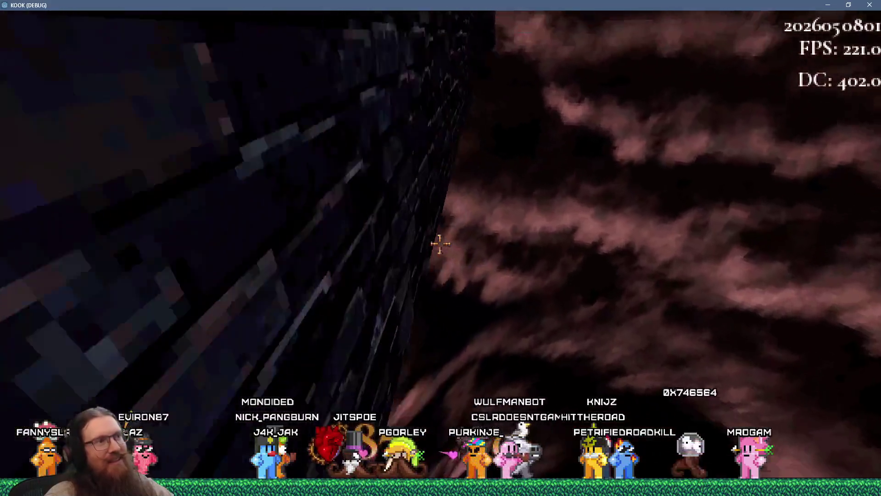
key(w)
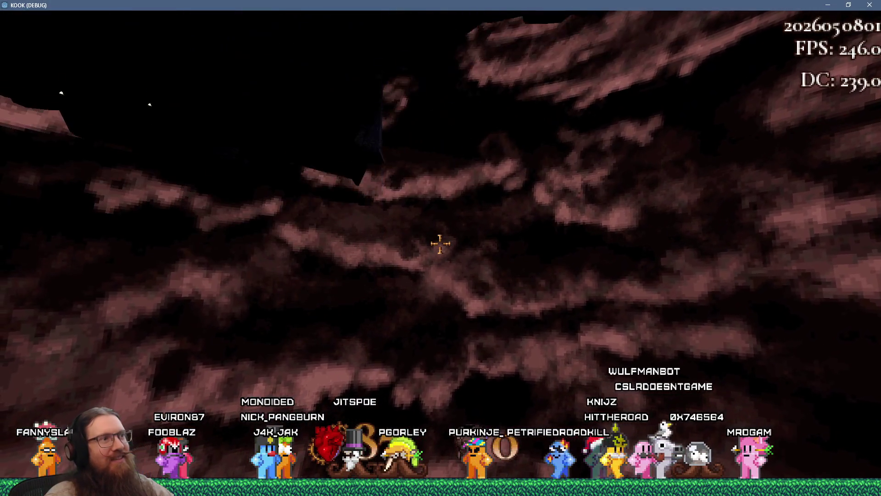
Quit the debug game with the console command 'quit'
key(grave)
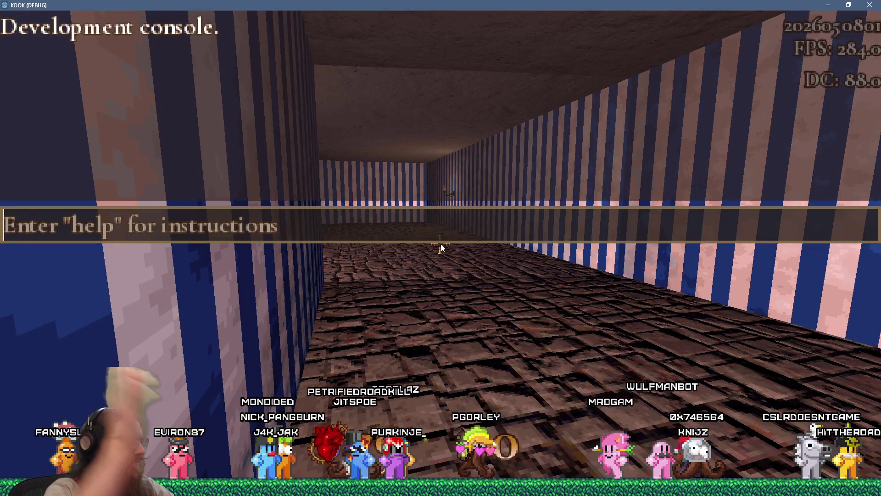
text(quit)
key(Return)
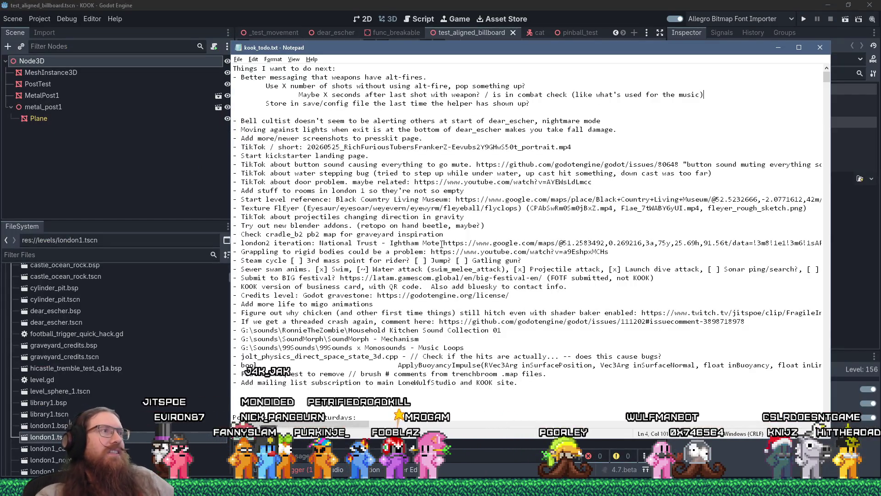
Delete the empty line after the alt-fire notes and bring the Godot editor to the front
key(BackSpace)
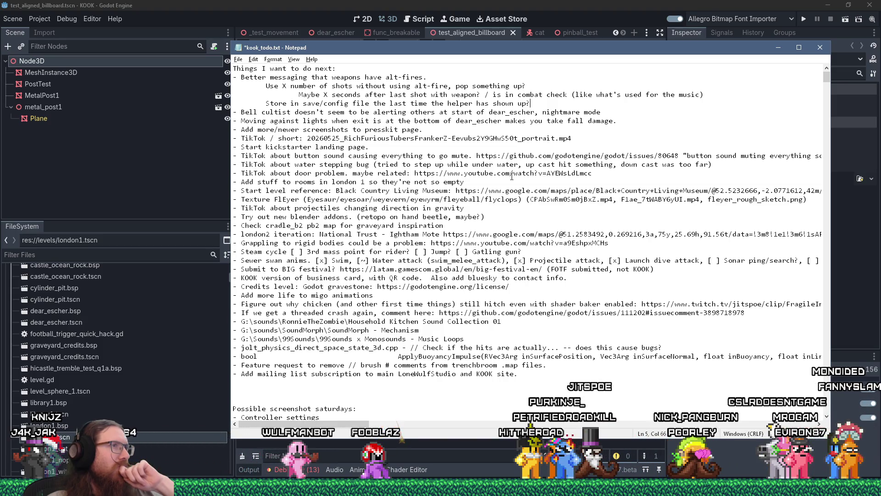
click(368, 6)
mouse_move(563, 34)
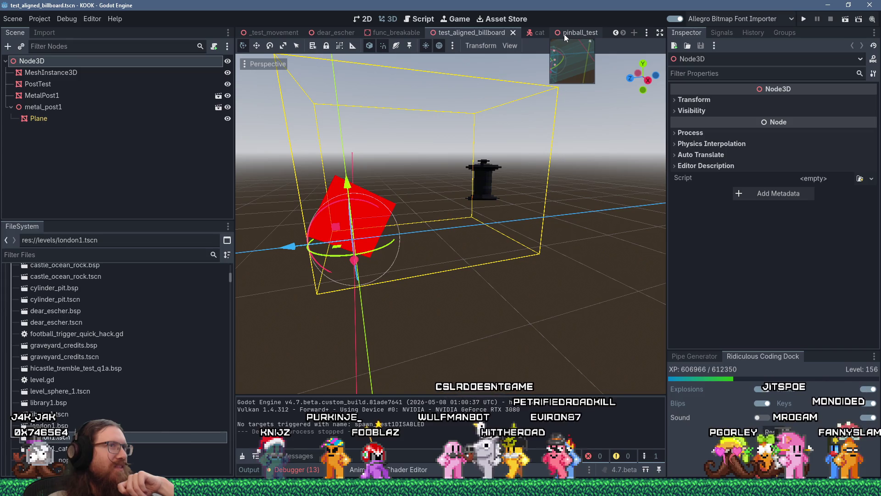
Switch to the pinball_test scene and open weapon_system.gd in the script editor via the FileSystem filter
click(564, 34)
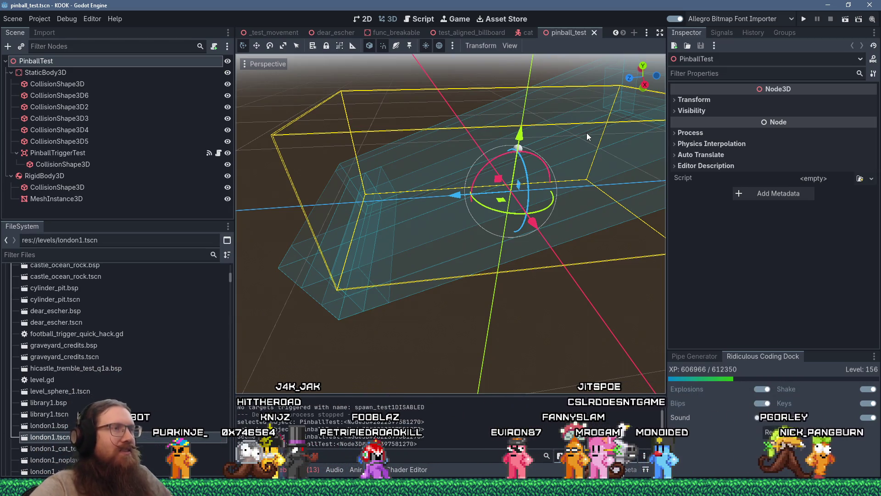
click(419, 19)
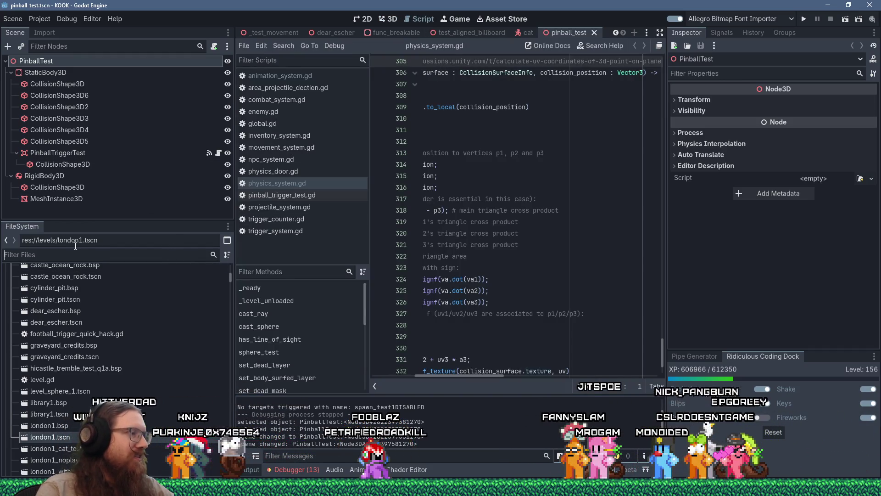
text(weapon_syste)
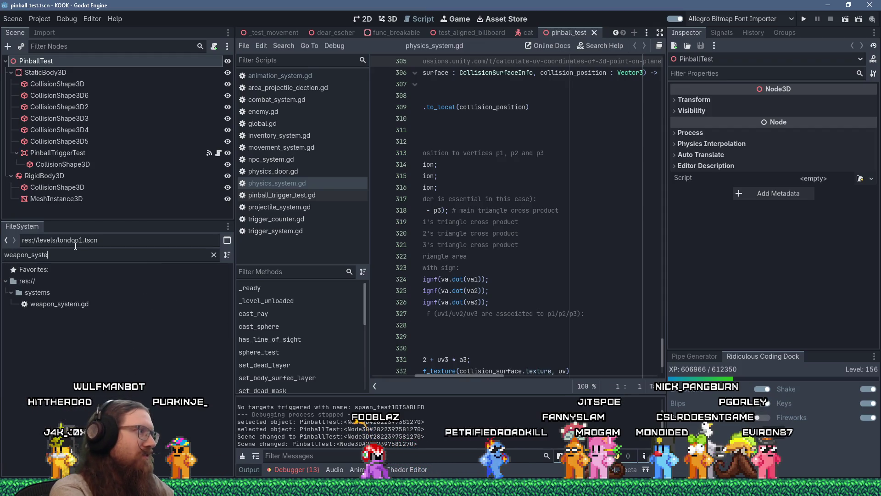
click(62, 307)
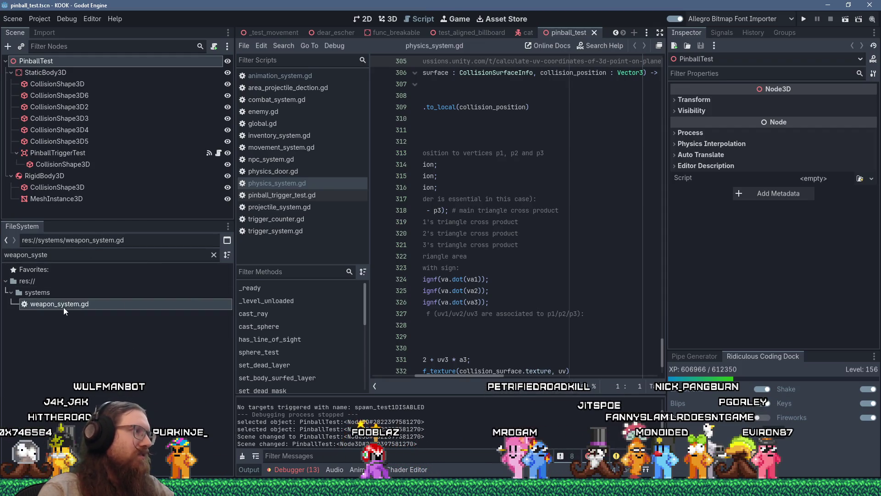
double_click(63, 307)
drag(234, 246, 163, 246)
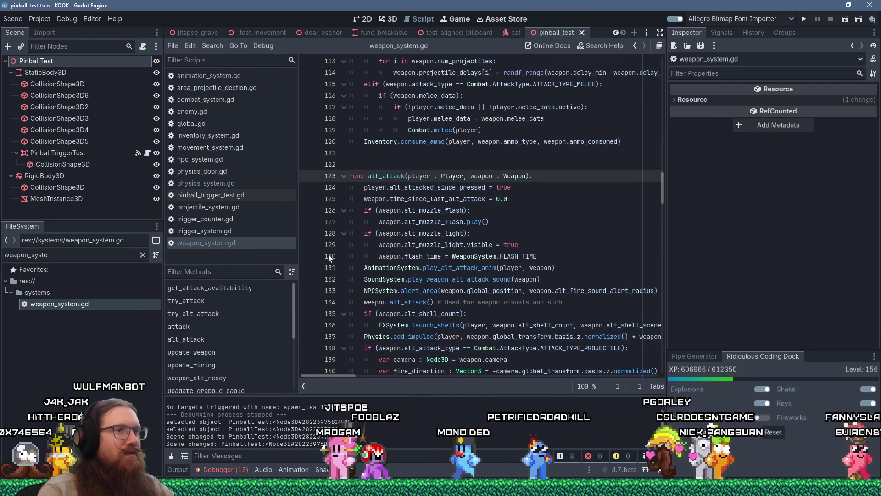
Widen the script editor by dragging the right dock splitter outward
drag(663, 303, 728, 300)
click(615, 243)
scroll(616, 244, up, 4)
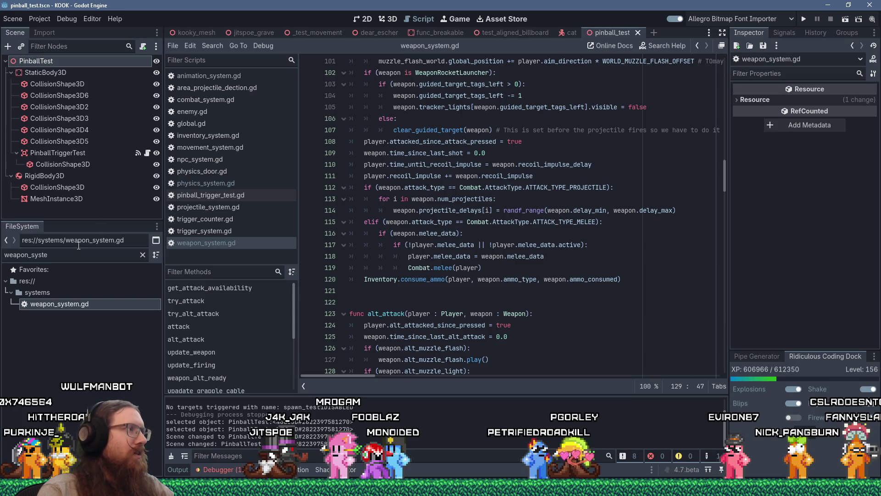
Filter FileSystem for 'weapon.g', open base_weapon.gd, and scroll to its weapon state variables
key(BackSpace)
key(BackSpace)
key(BackSpace)
text(.g)
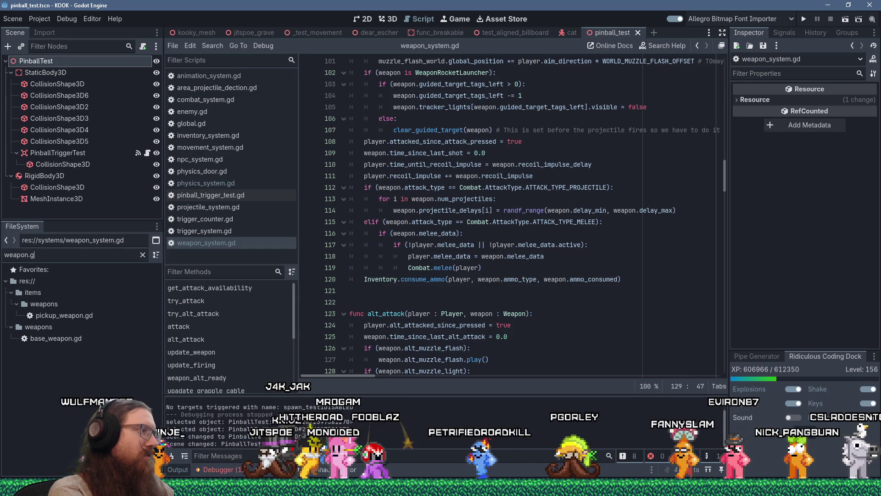
double_click(65, 341)
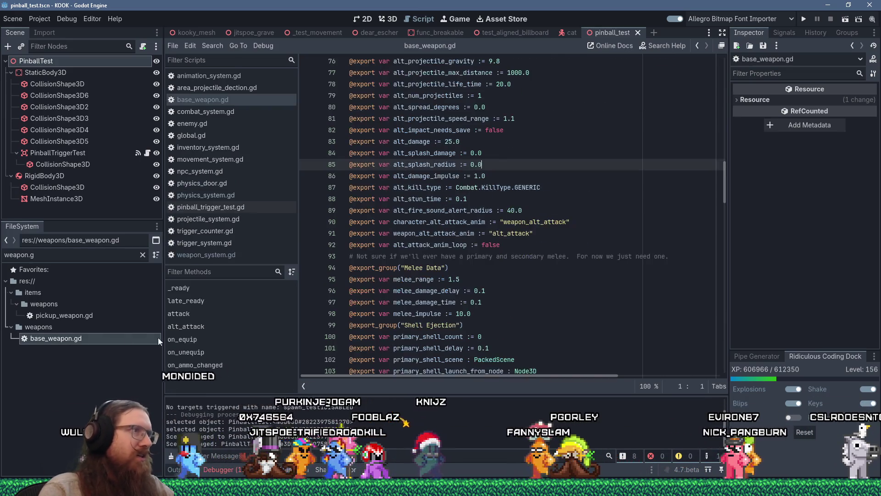
scroll(520, 264, down, 15)
scroll(520, 264, down, 1)
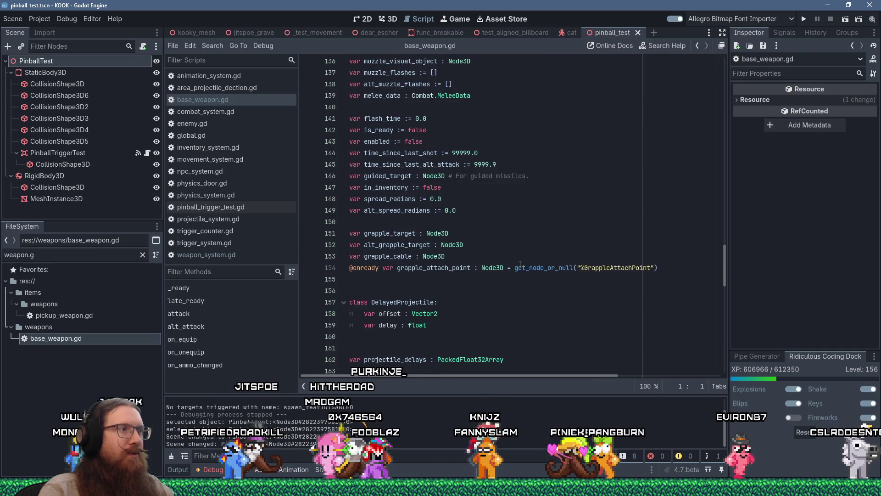
click(477, 280)
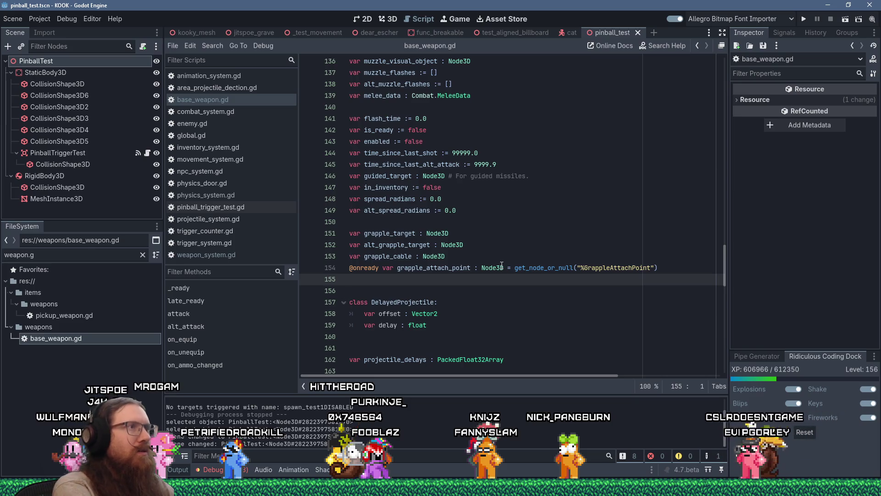
scroll(423, 255, up, 3)
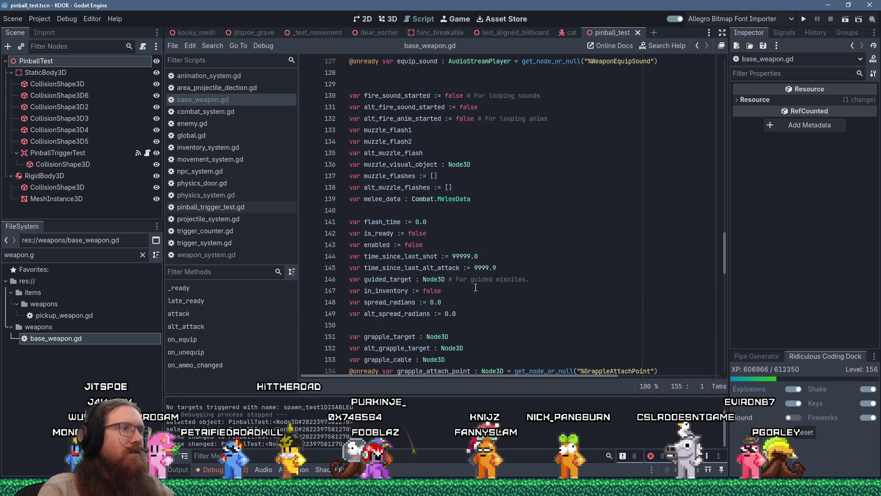
Add the comment '# Messaging stuff to make players aware of alt-fire' after line 149 of base_weapon.gd
click(484, 311)
key(Return)
key(Return)
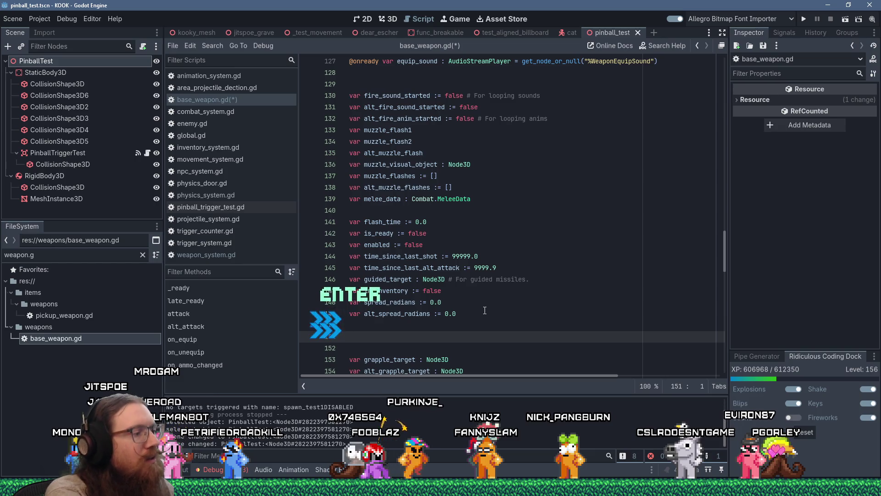
text(##)
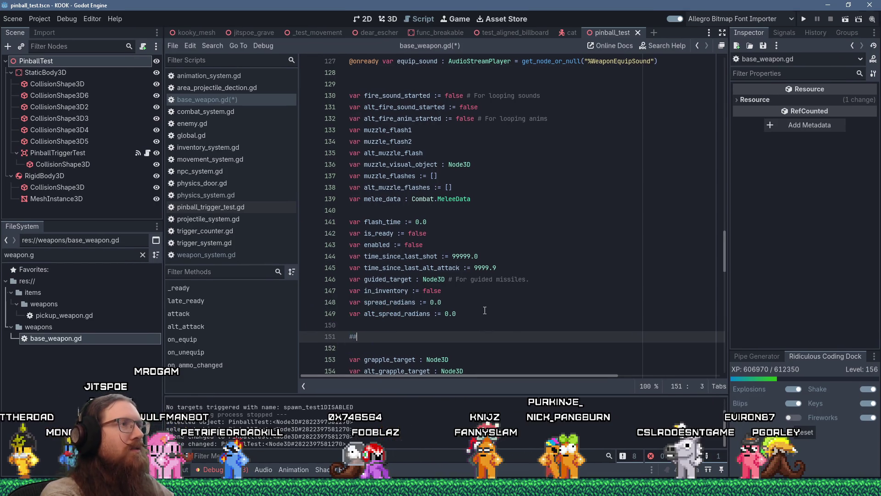
key(BackSpace)
text(Messaging stuff)
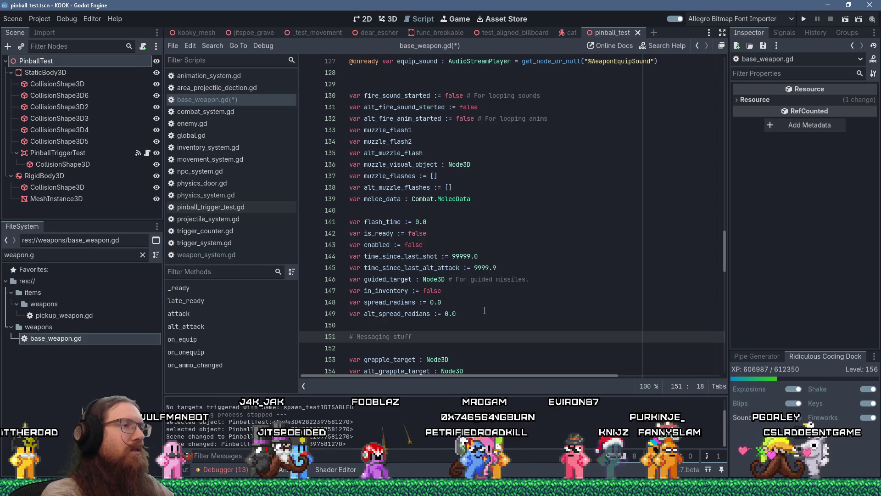
text( to make players aware of)
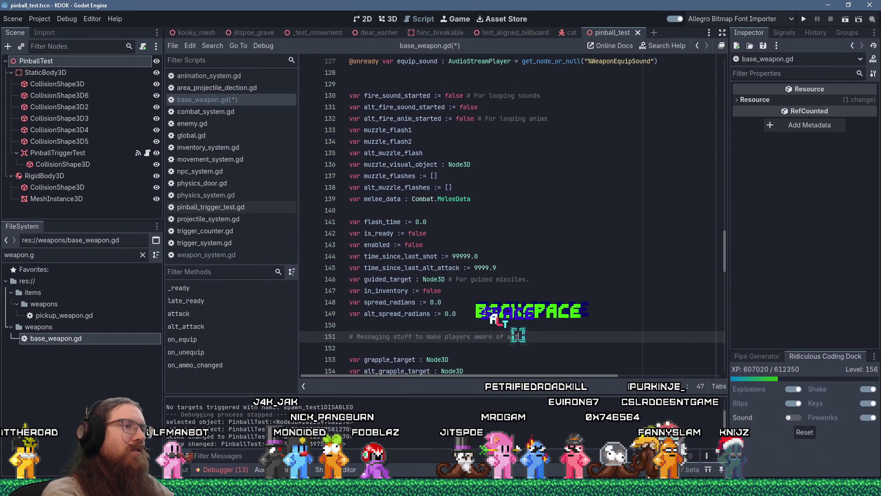
text(alt-fire)
Begin the variable line 'var num_shots_since_alt_fire :=' below the comment
key(Return)
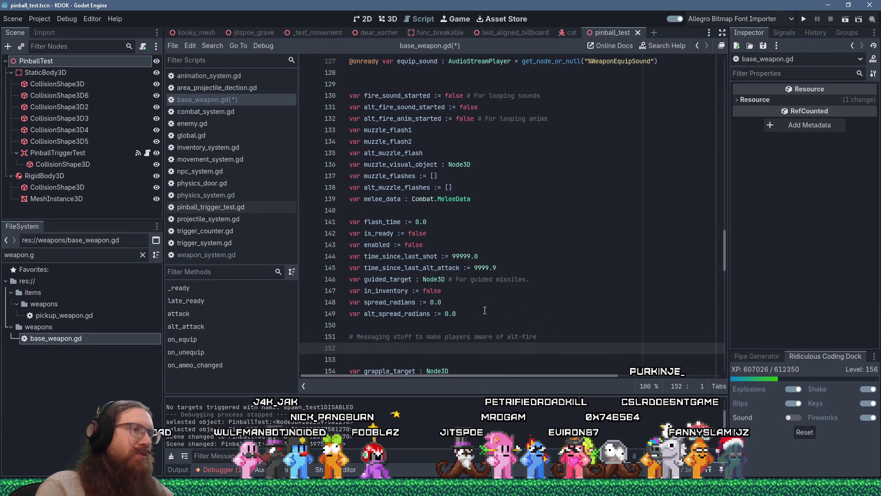
scroll(484, 310, down, 6)
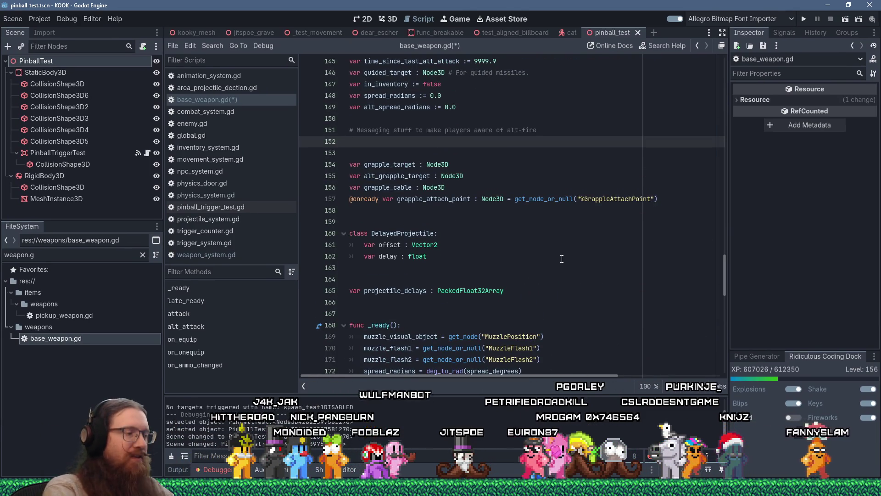
text(var num)
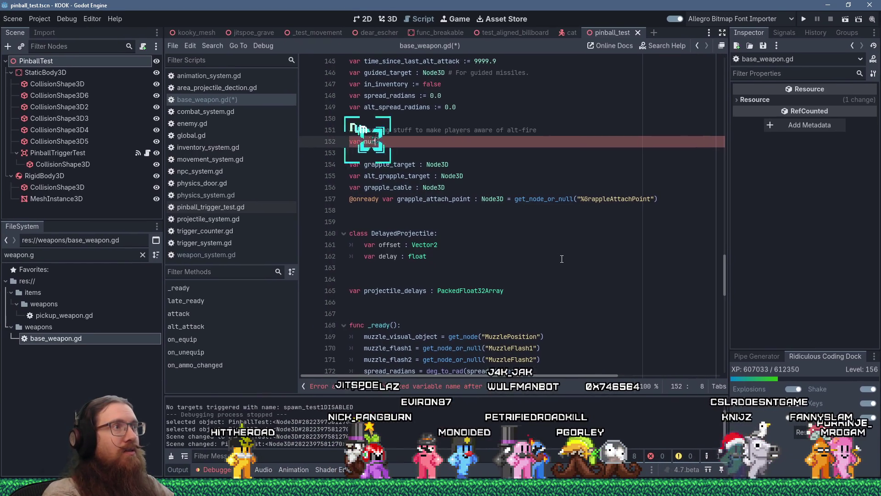
text(_s)
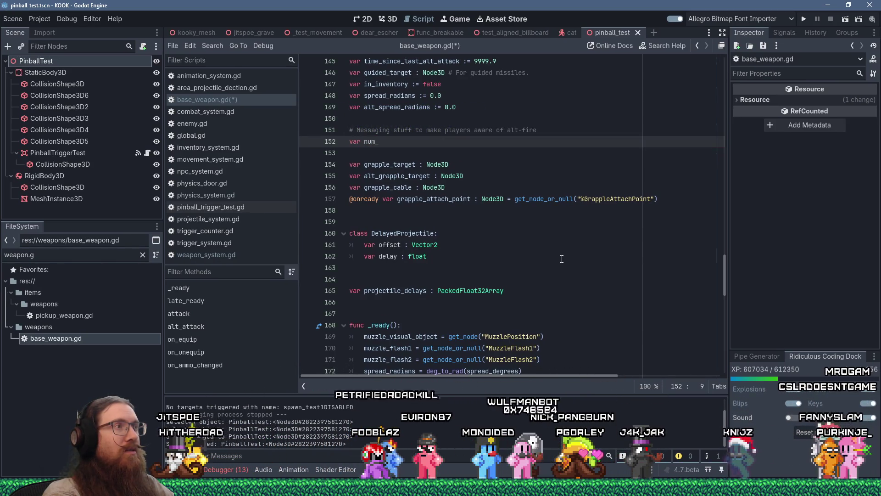
text(hots_since_al)
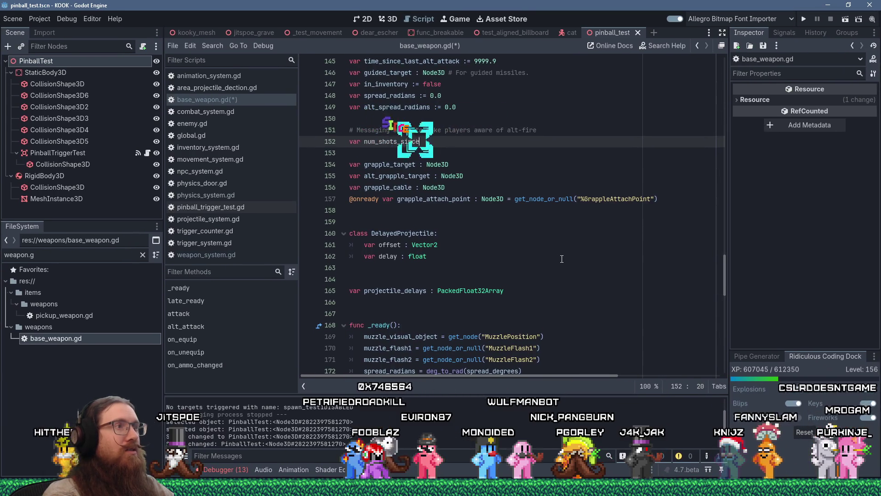